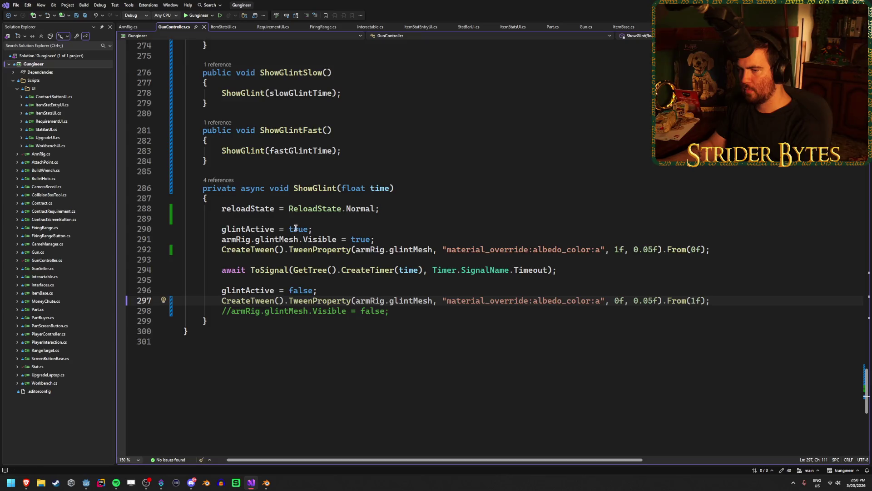
Step: Comment out armRig.glintMesh.Visible = true; in ShowGlint and save GunController.cs
{"action": "left_click", "coordinate": [397, 238]}
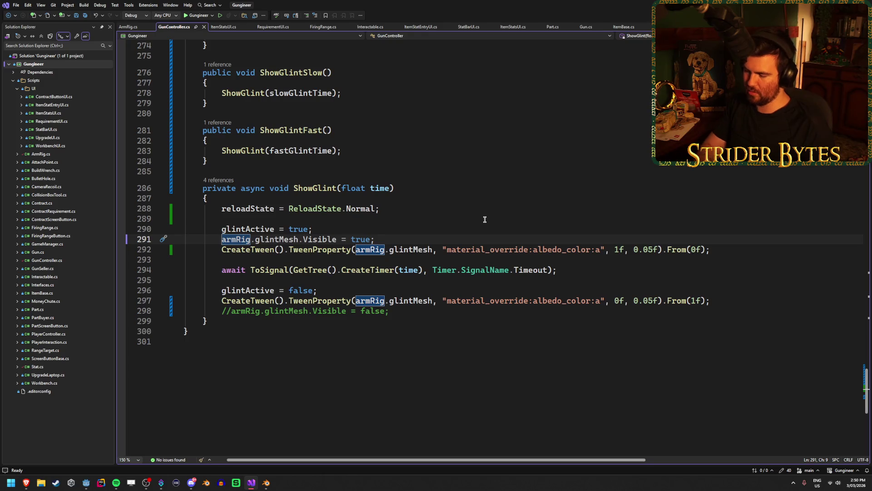
{"action": "type", "text": "//"}
{"action": "key", "text": "ctrl+s"}
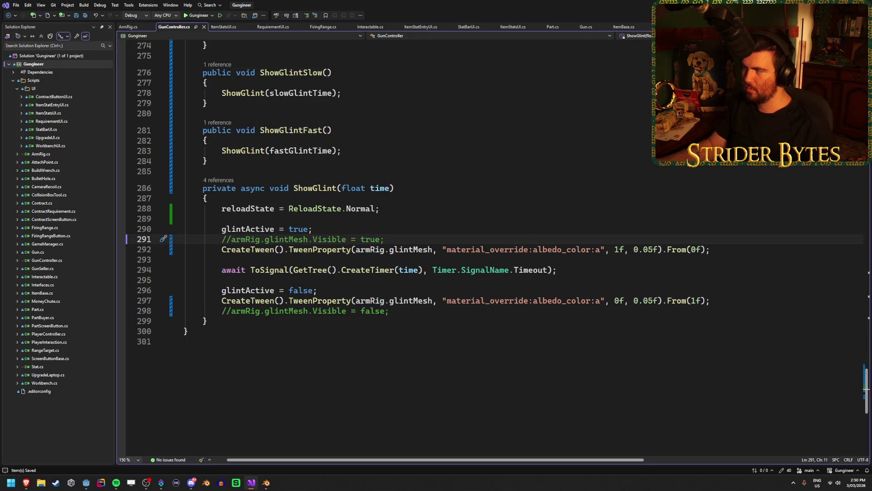
{"action": "key", "text": "alt+Tab"}
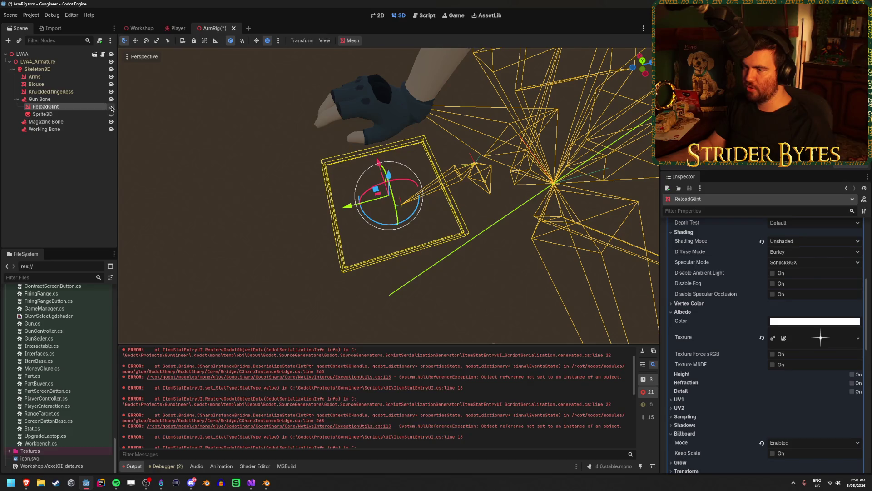
Step: Make the ReloadGlint node visible again and select its Sprite3D glint
{"action": "left_click", "coordinate": [111, 106]}
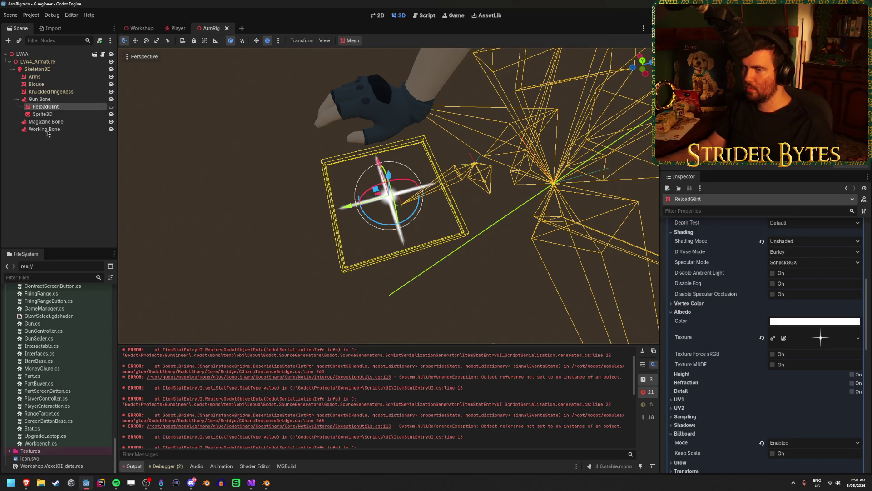
{"action": "left_click", "coordinate": [76, 115]}
{"action": "left_click", "coordinate": [684, 258]}
{"action": "left_click", "coordinate": [692, 258]}
{"action": "scroll", "coordinate": [700, 359], "scroll_direction": "down", "scroll_amount": 3}
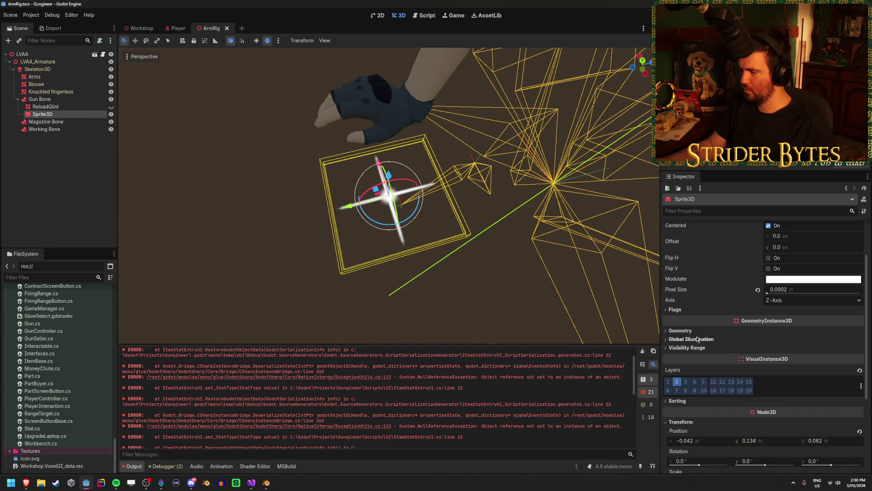
Step: Set the Sprite3D glint's Geometry Cast Shadow to Off
{"action": "left_click", "coordinate": [696, 332]}
{"action": "scroll", "coordinate": [696, 334], "scroll_direction": "down", "scroll_amount": 1}
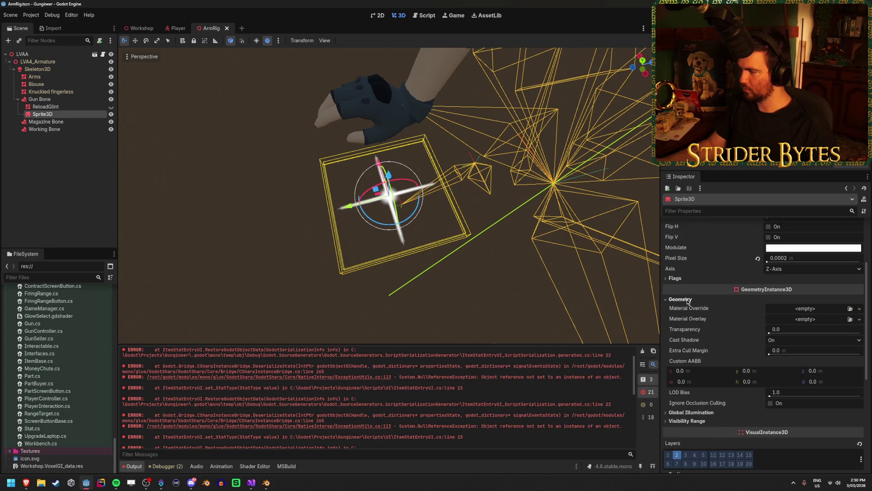
{"action": "left_click", "coordinate": [789, 343]}
{"action": "left_click", "coordinate": [779, 349]}
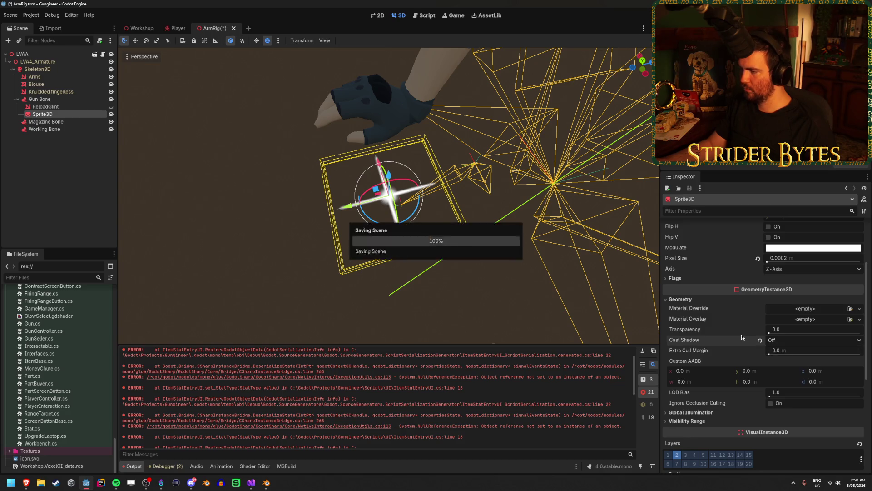
{"action": "left_click", "coordinate": [691, 300]}
{"action": "scroll", "coordinate": [698, 312], "scroll_direction": "up", "scroll_amount": 2}
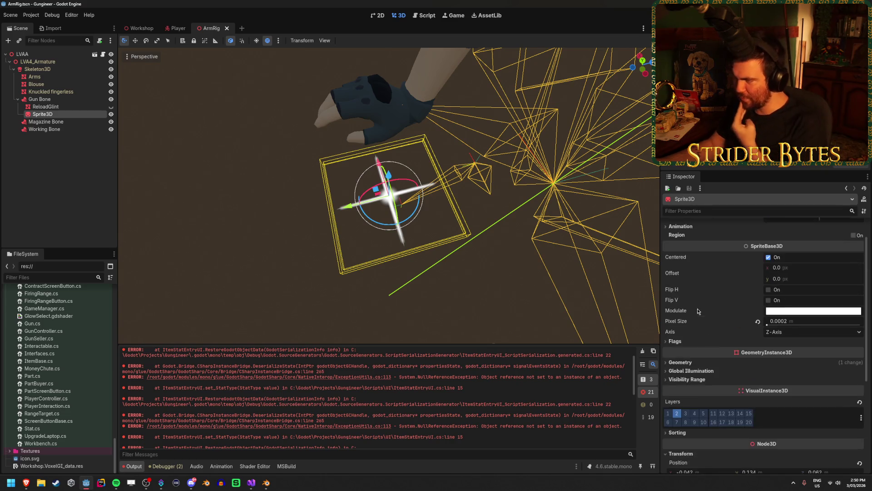
Step: Review the sprite's Visibility Range and Visibility properties, then run the game
{"action": "left_click", "coordinate": [682, 379]}
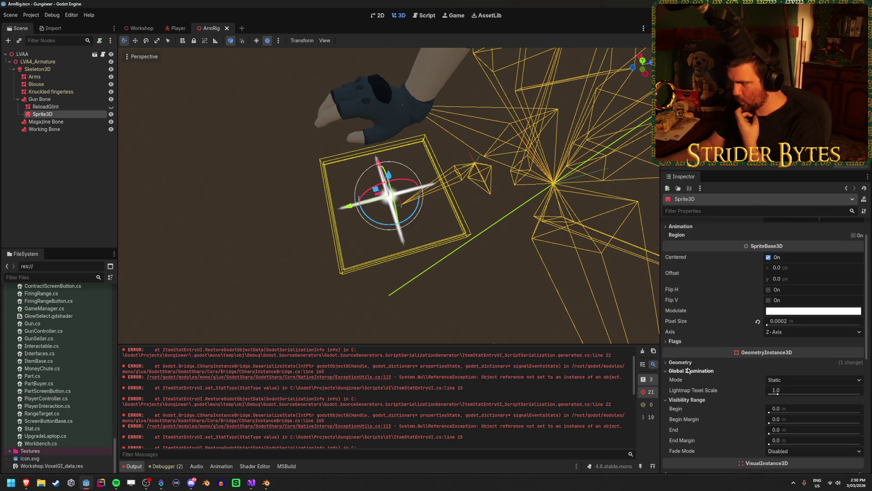
{"action": "left_click", "coordinate": [693, 379]}
{"action": "left_click", "coordinate": [694, 380]}
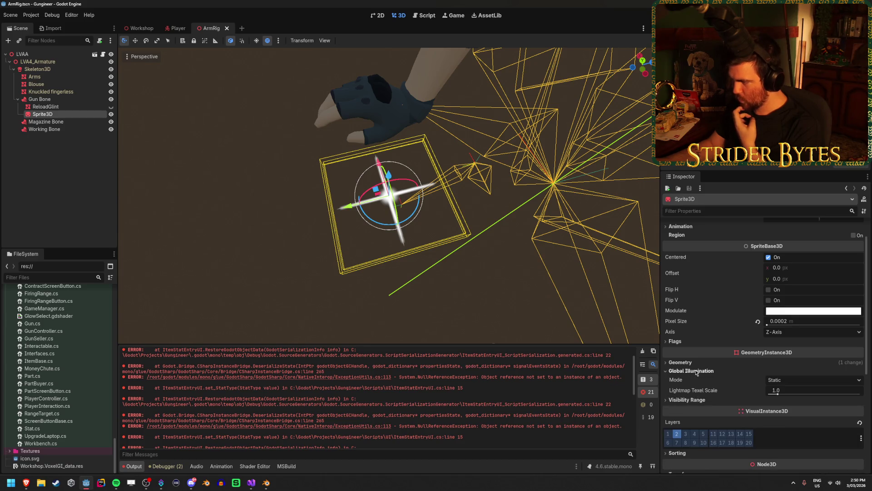
{"action": "left_click", "coordinate": [694, 379]}
{"action": "scroll", "coordinate": [696, 372], "scroll_direction": "down", "scroll_amount": 5}
{"action": "scroll", "coordinate": [697, 369], "scroll_direction": "down", "scroll_amount": 2}
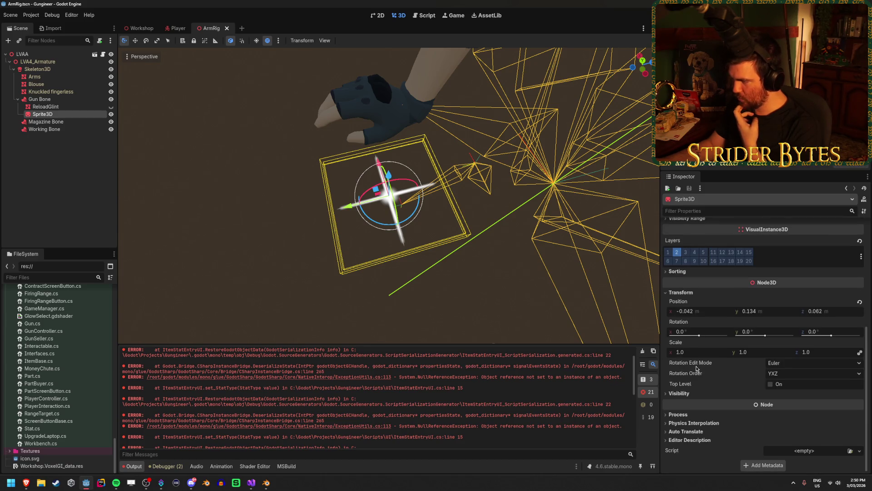
{"action": "left_click", "coordinate": [683, 394]}
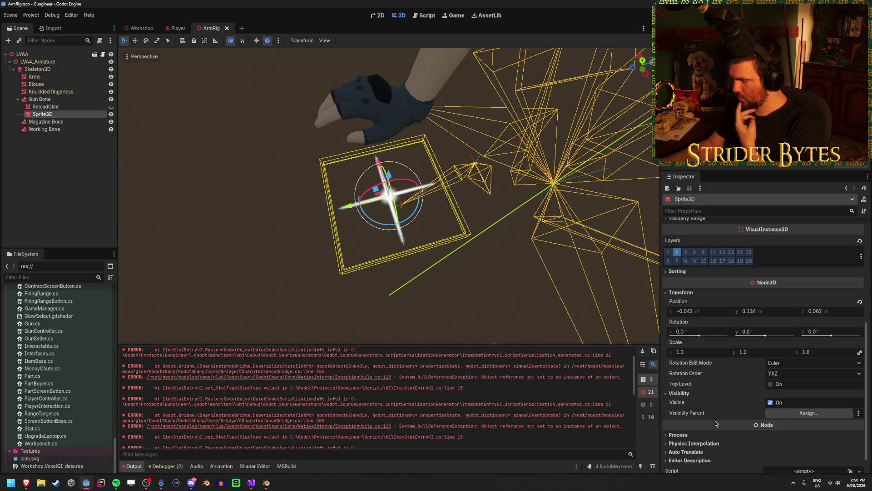
{"action": "left_click", "coordinate": [680, 394]}
{"action": "scroll", "coordinate": [681, 394], "scroll_direction": "up", "scroll_amount": 5}
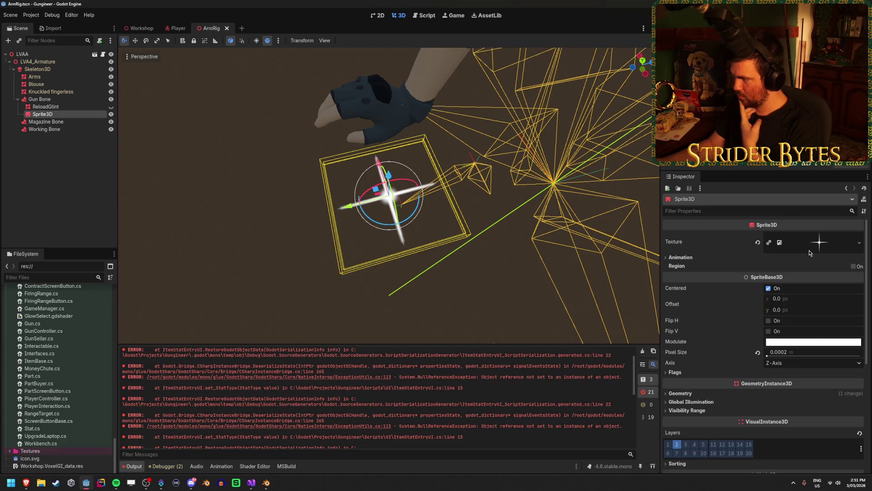
{"action": "key", "text": "F5"}
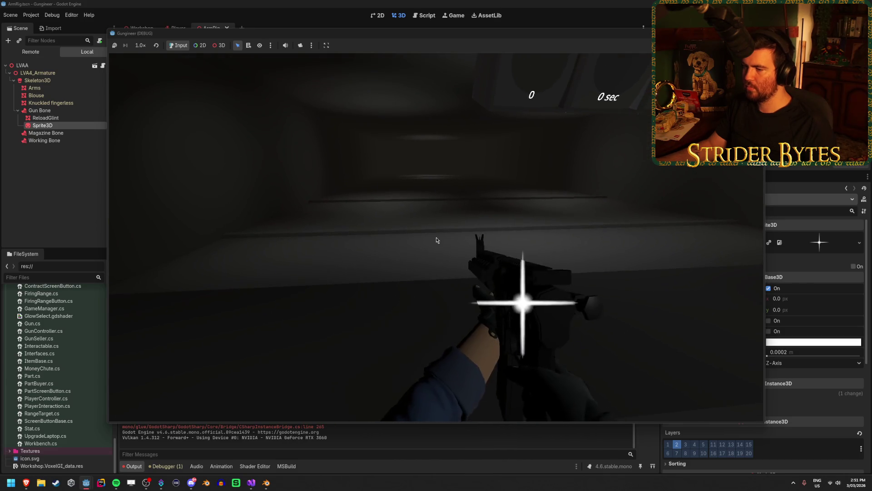
{"action": "key", "text": "F8"}
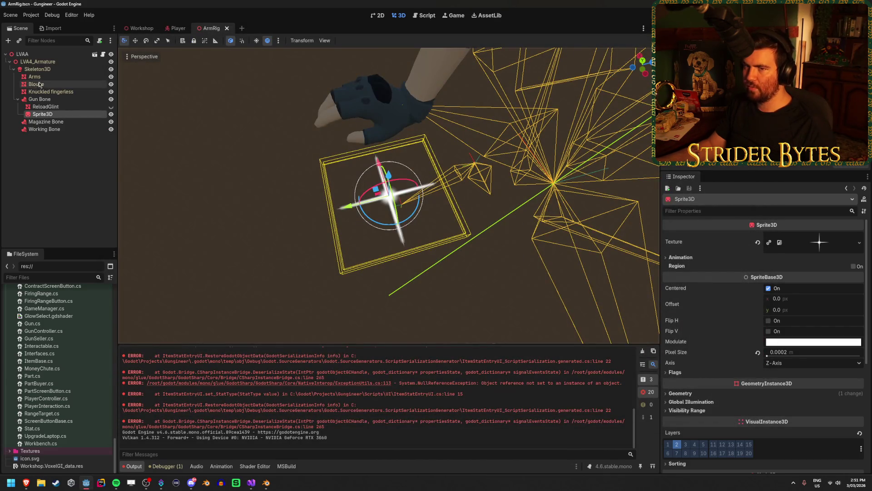
{"action": "left_click", "coordinate": [178, 28]}
Step: Clear the Player Camera's Environment property
{"action": "right_click", "coordinate": [185, 54]}
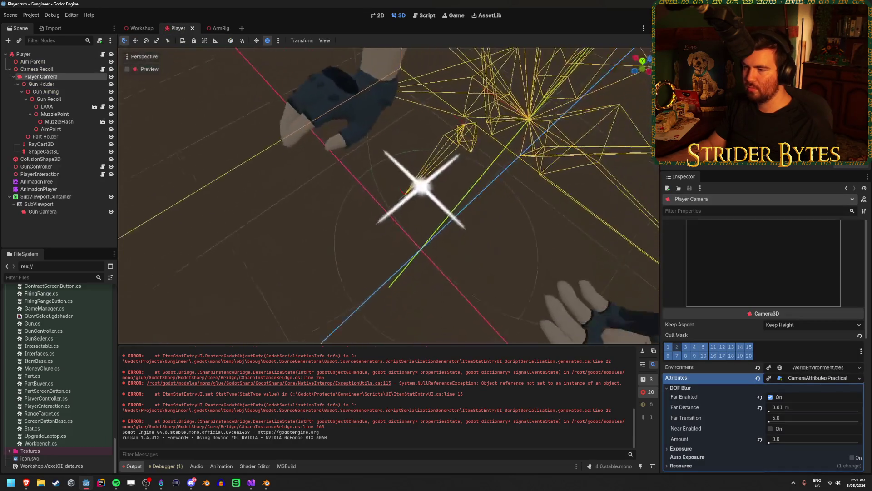
{"action": "right_click", "coordinate": [405, 237]}
{"action": "mouse_move", "coordinate": [406, 238]}
{"action": "left_mouse_down"}
{"action": "mouse_move", "coordinate": [397, 228]}
{"action": "mouse_move", "coordinate": [384, 230]}
{"action": "mouse_move", "coordinate": [398, 240]}
{"action": "left_mouse_up"}
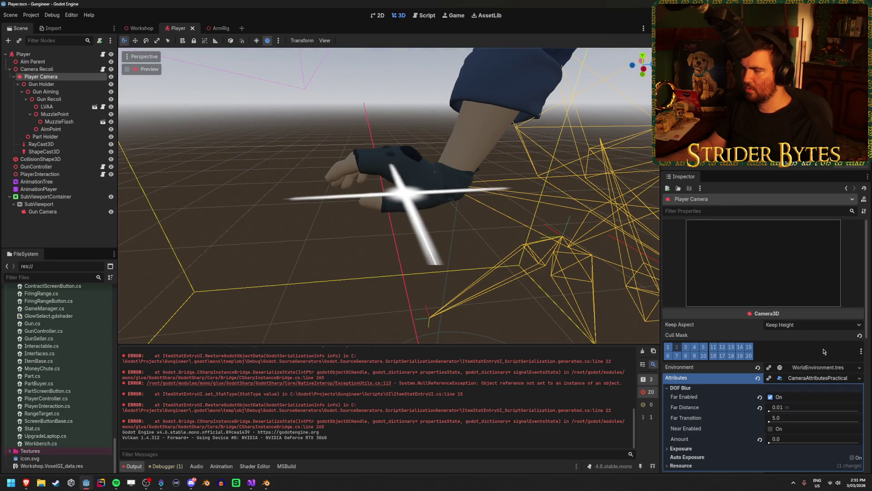
{"action": "left_click", "coordinate": [758, 368]}
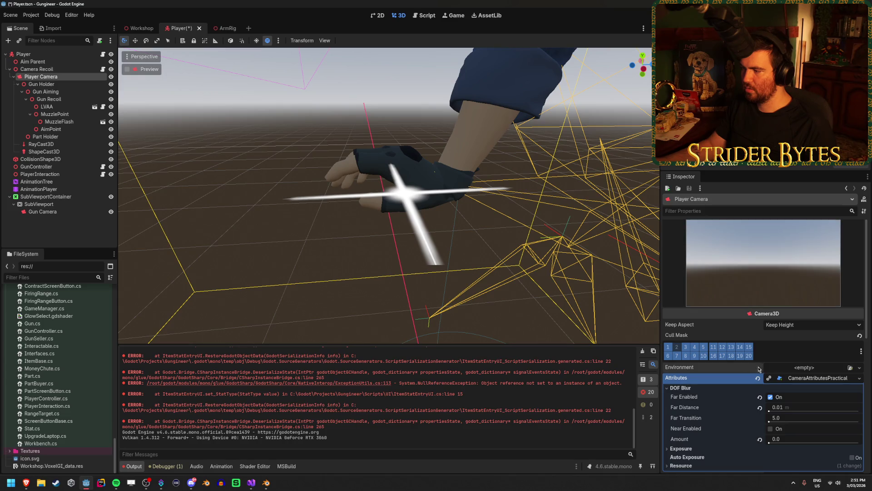
Step: Select Gun Camera, save the Player scene and run the game
{"action": "left_click", "coordinate": [42, 211]}
{"action": "key", "text": "ctrl+s"}
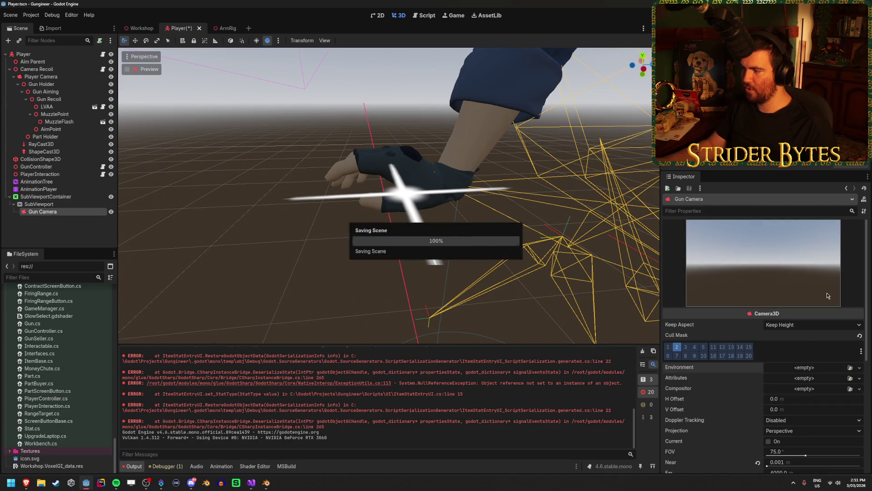
{"action": "key", "text": "F5"}
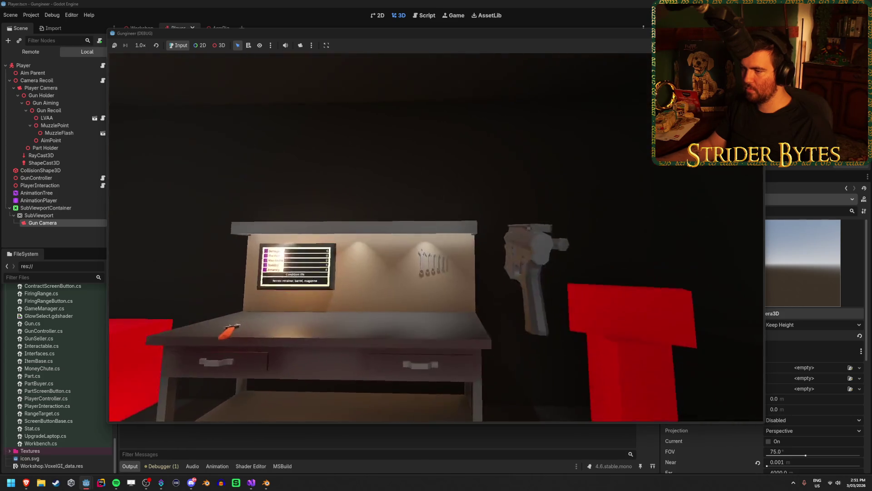
Step: In-game, put the gun on the workbench, attach barrel and magazine, pick it up, then stop
{"action": "key", "text": "e"}
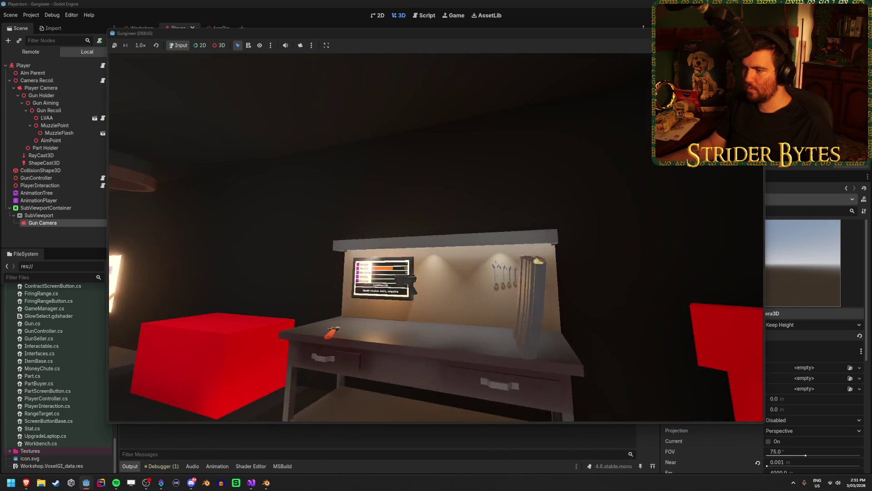
{"action": "key", "text": "e"}
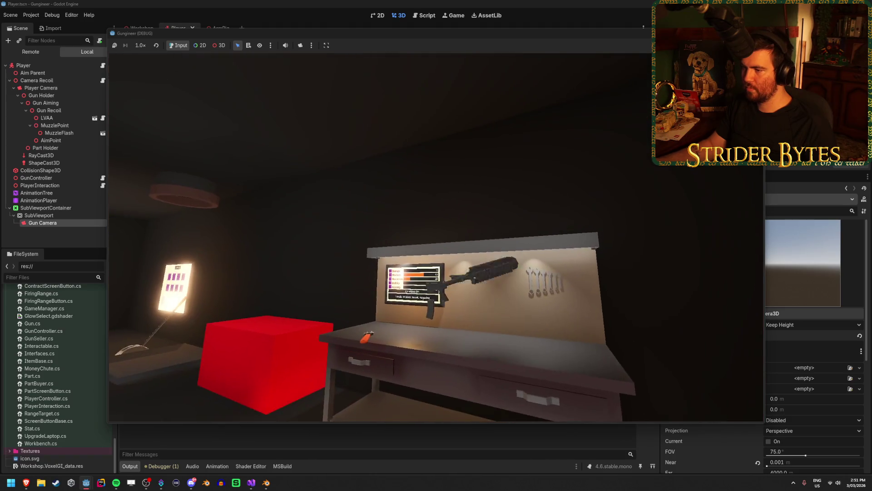
{"action": "key", "text": "e"}
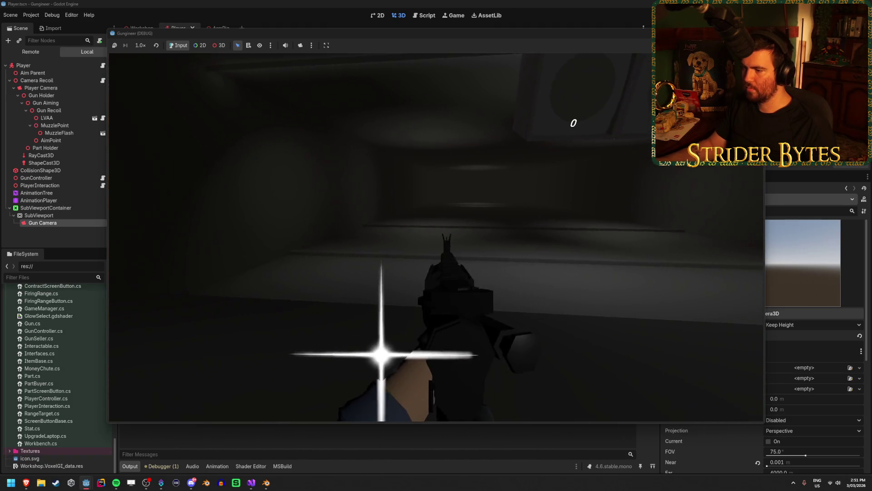
{"action": "key", "text": "F8"}
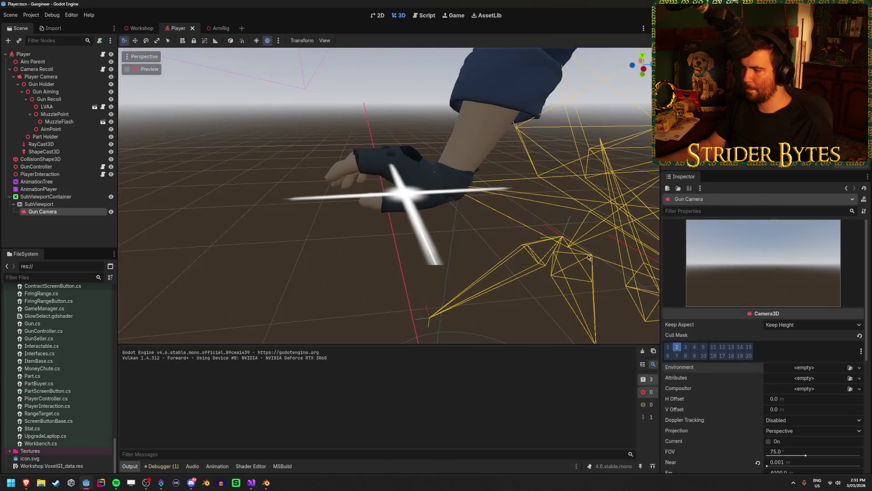
Step: Restore WorldEnvironment.tres on Player Camera and remove its camera attributes
{"action": "key", "text": "ctrl+z"}
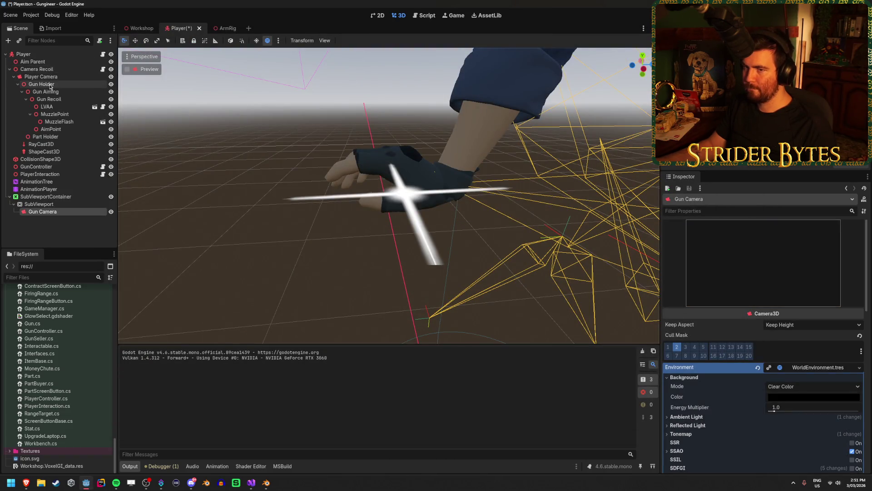
{"action": "left_click", "coordinate": [57, 78]}
{"action": "scroll", "coordinate": [775, 322], "scroll_direction": "down", "scroll_amount": 3}
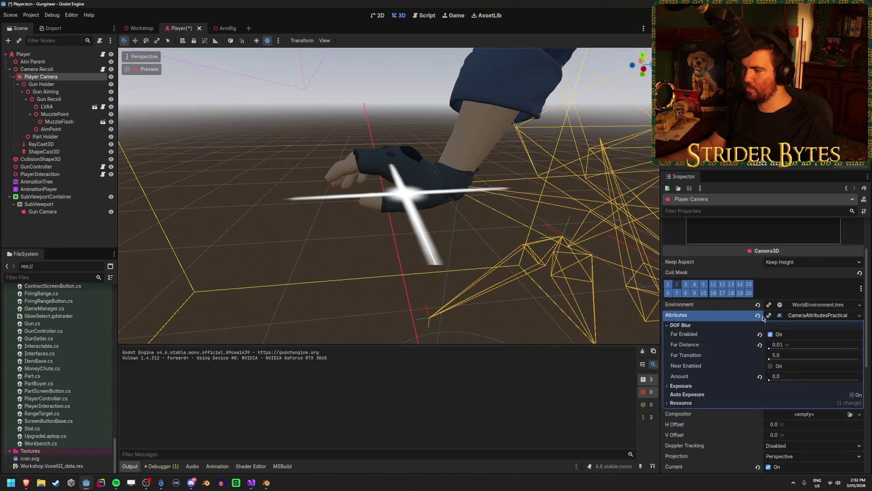
{"action": "key", "text": "ctrl+z"}
Step: Run a quick retest of the game, then return to Visual Studio
{"action": "key", "text": "F5"}
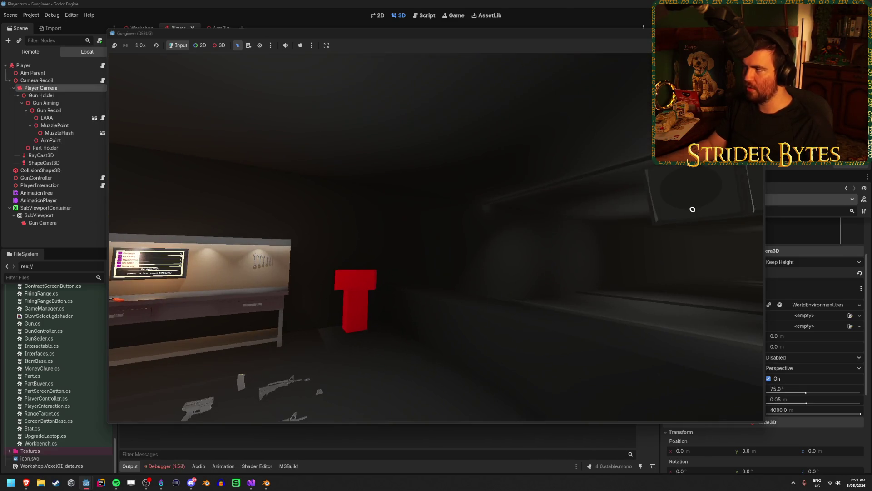
{"action": "key", "text": "F8"}
{"action": "left_click", "coordinate": [248, 485]}
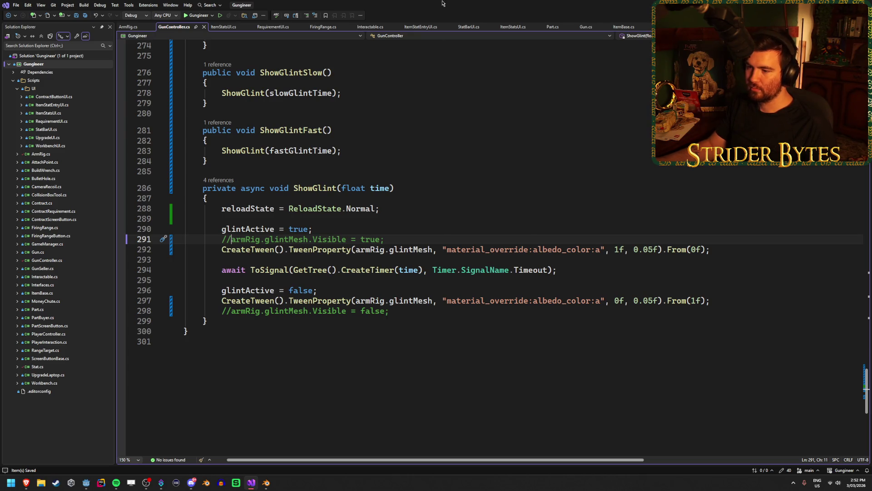
Step: Comment out the attributes.DofBlurAmount Lerp line in _Process
{"action": "scroll", "coordinate": [220, 251], "scroll_direction": "up", "scroll_amount": 20}
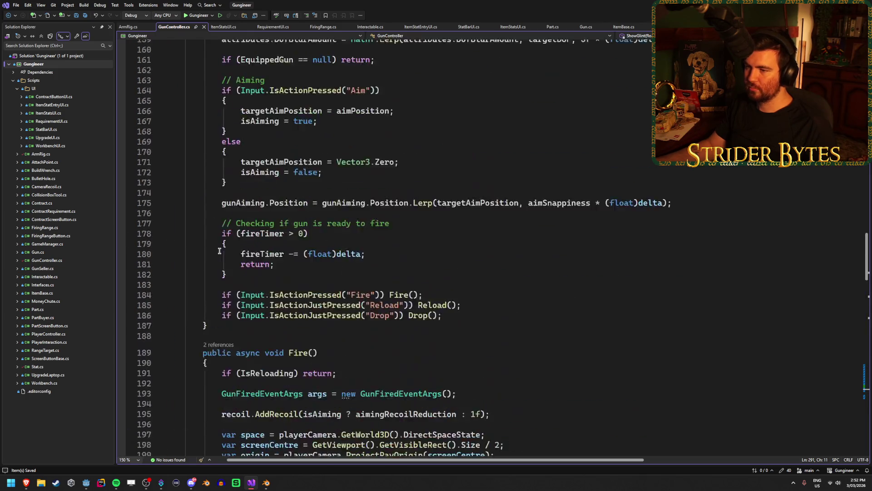
{"action": "scroll", "coordinate": [219, 251], "scroll_direction": "up", "scroll_amount": 4}
{"action": "scroll", "coordinate": [220, 251], "scroll_direction": "up", "scroll_amount": 7}
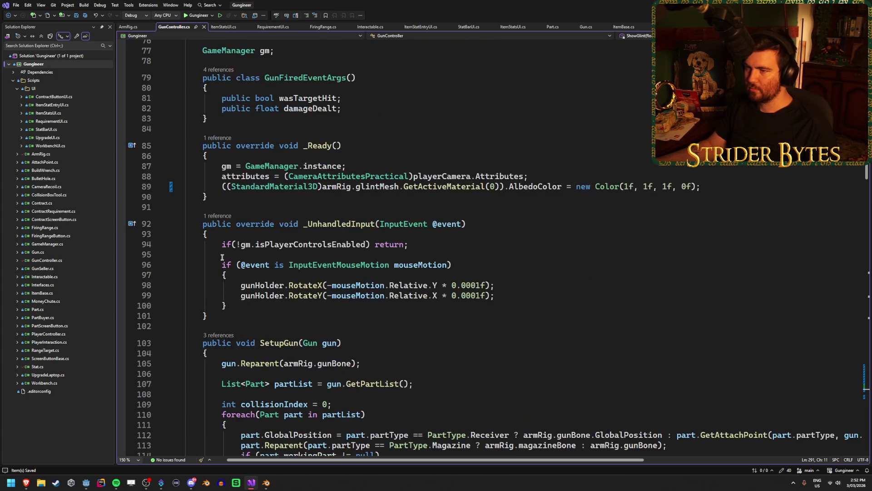
{"action": "scroll", "coordinate": [219, 286], "scroll_direction": "down", "scroll_amount": 18}
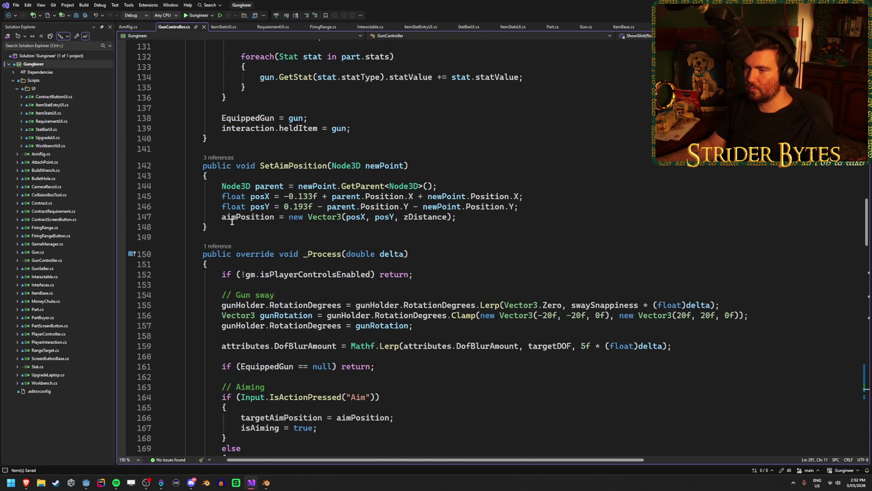
{"action": "scroll", "coordinate": [225, 227], "scroll_direction": "down", "scroll_amount": 3}
{"action": "left_click", "coordinate": [211, 253]}
{"action": "key", "text": "ctrl+k"}
{"action": "key", "text": "ctrl+c"}
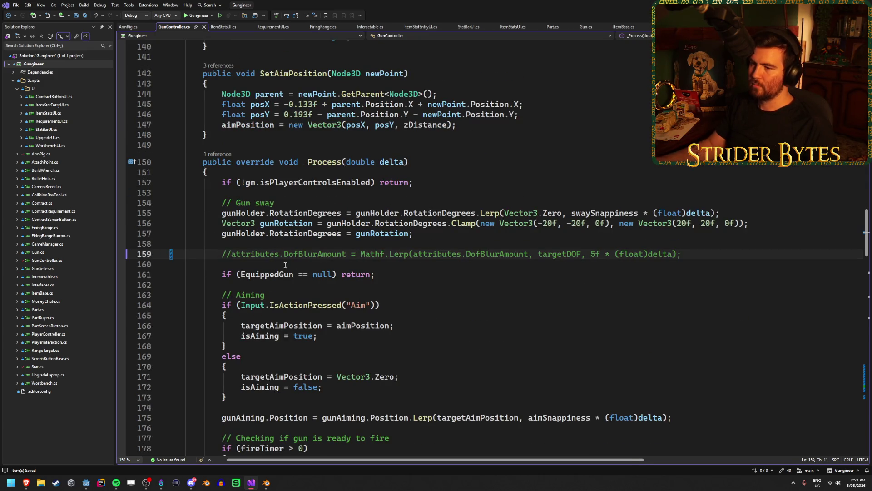
Step: Comment out the camera attributes assignment in _Ready
{"action": "scroll", "coordinate": [286, 265], "scroll_direction": "up", "scroll_amount": 20}
{"action": "key", "text": "ctrl+k"}
{"action": "key", "text": "ctrl+c"}
{"action": "key", "text": "alt+Tab"}
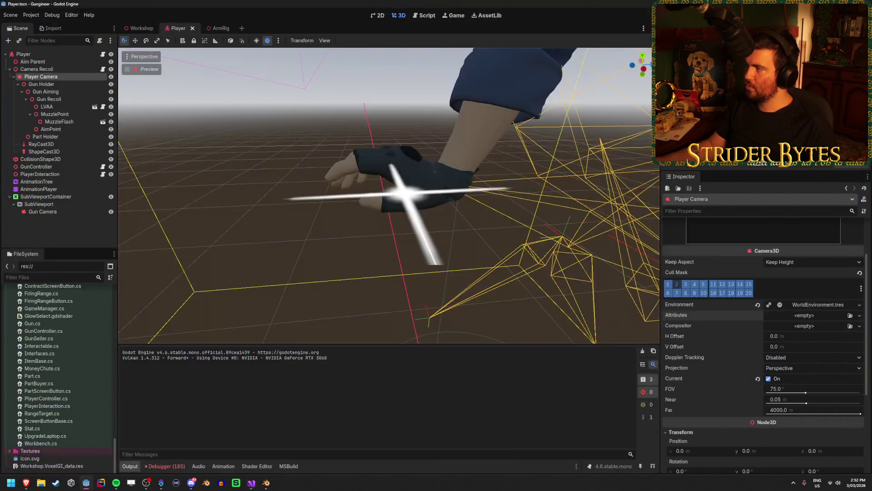
Step: Select Gun Camera and collapse its expanded Environment resource
{"action": "left_click", "coordinate": [64, 212]}
{"action": "left_click", "coordinate": [735, 366]}
{"action": "scroll", "coordinate": [735, 362], "scroll_direction": "down", "scroll_amount": 3}
{"action": "scroll", "coordinate": [735, 362], "scroll_direction": "up", "scroll_amount": 3}
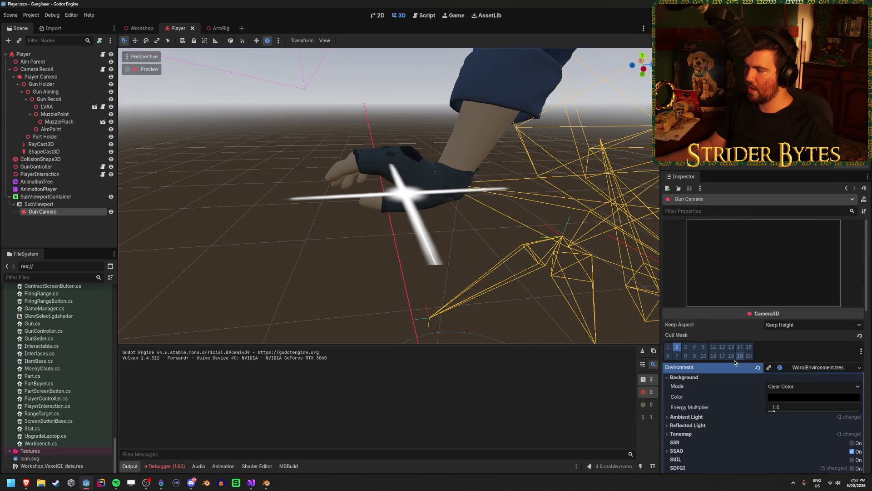
{"action": "left_click", "coordinate": [812, 368]}
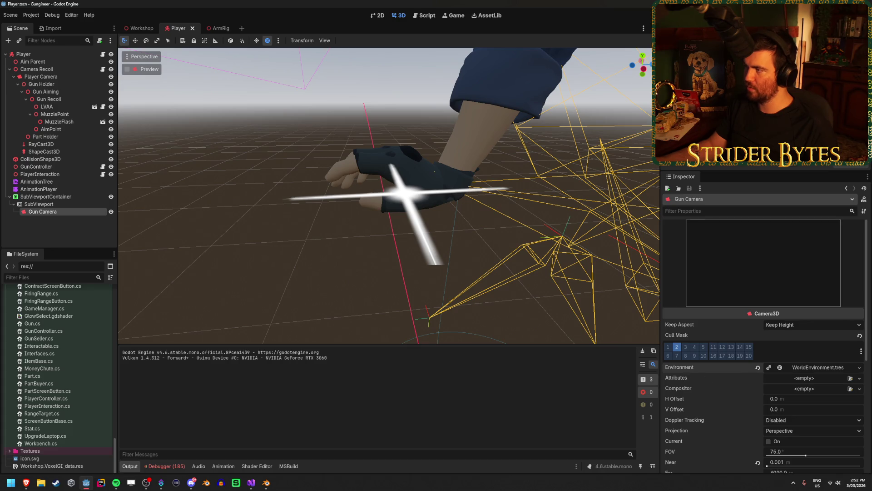
Step: Run the game, pick up the gun, then stop the game
{"action": "key", "text": "F5"}
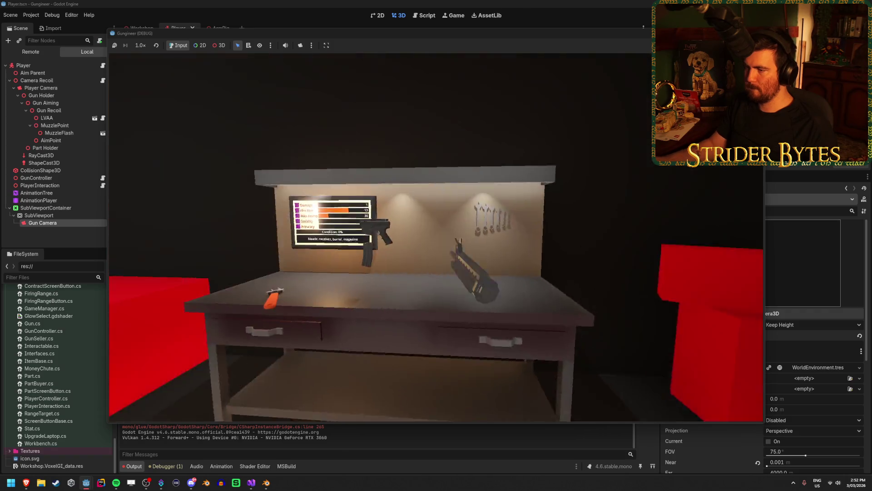
{"action": "key", "text": "e"}
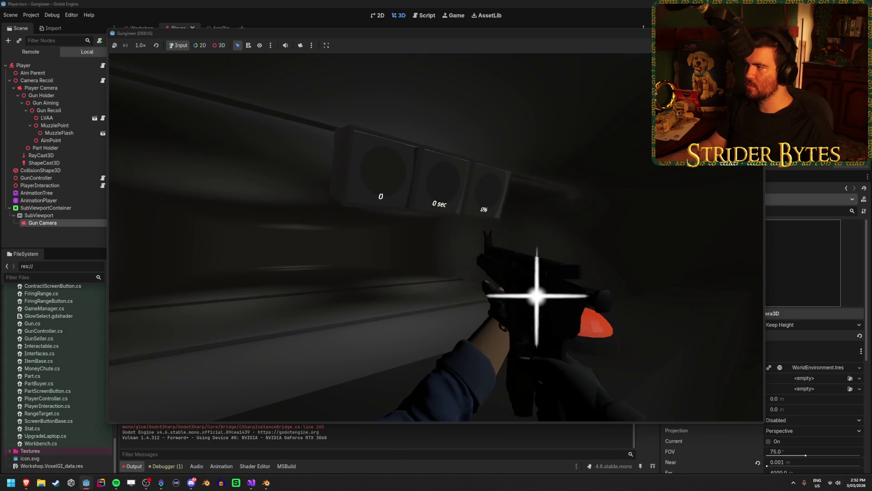
{"action": "key", "text": "F8"}
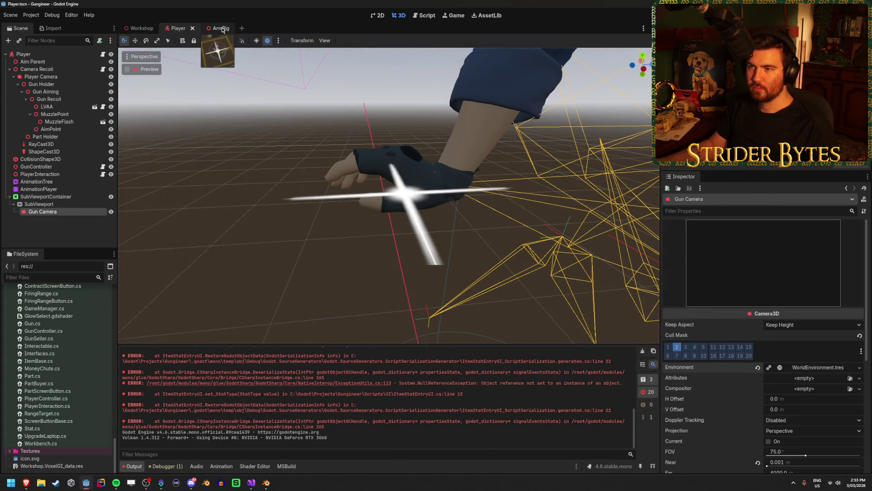
Step: Remove layer 2 from the camera's cull mask and select Gun Camera
{"action": "left_click", "coordinate": [217, 30]}
{"action": "left_click", "coordinate": [178, 28]}
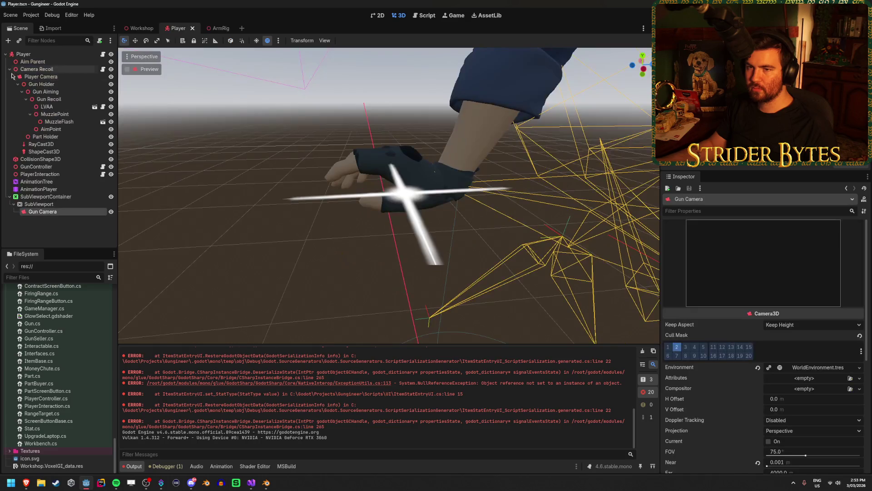
{"action": "left_click", "coordinate": [44, 77]}
{"action": "left_click", "coordinate": [676, 284]}
{"action": "left_click", "coordinate": [42, 211]}
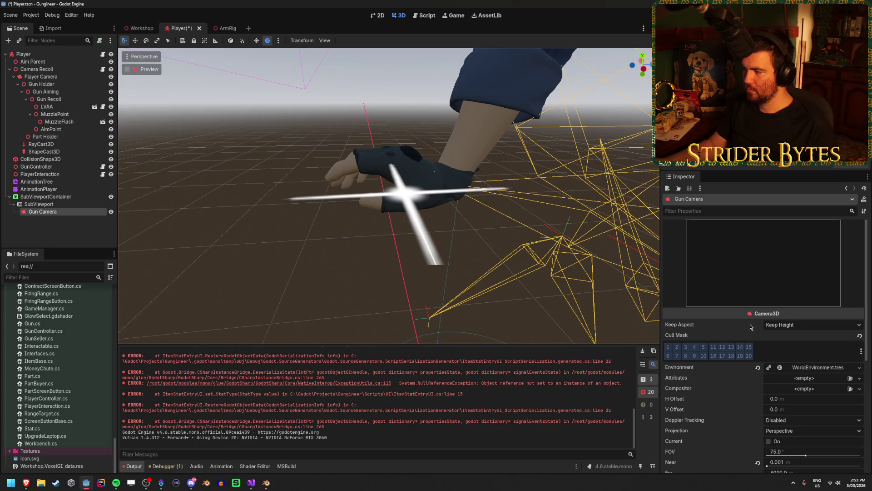
Step: Run the game, equip the gun, then close it
{"action": "key", "text": "F5"}
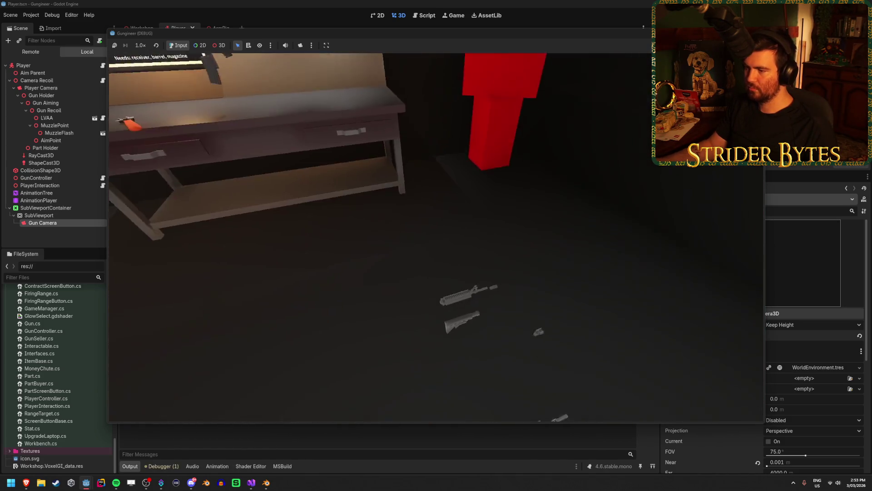
{"action": "key", "text": "e"}
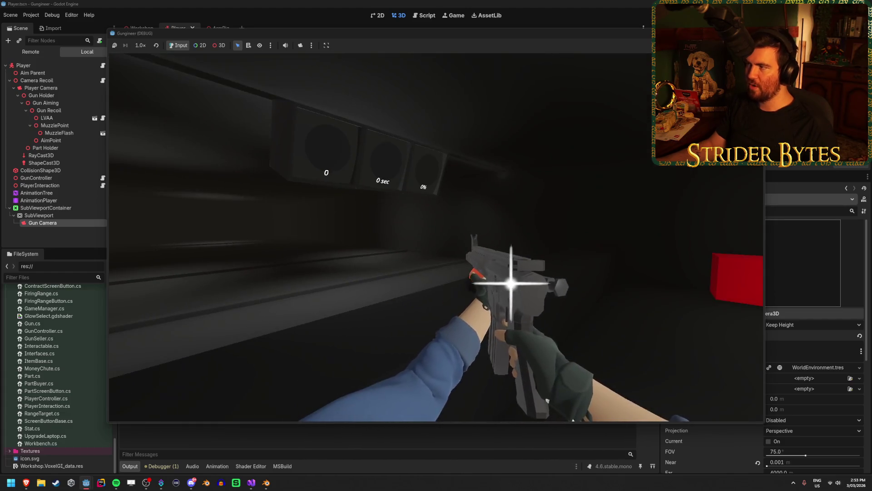
{"action": "key", "text": "F8"}
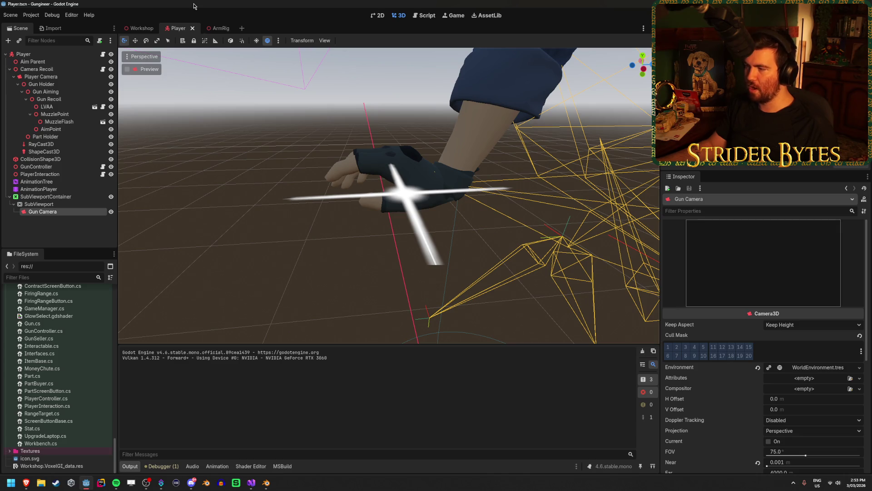
Step: Give Player Camera CameraAttributesPractical attributes with far DOF blur enabled
{"action": "left_click", "coordinate": [45, 76]}
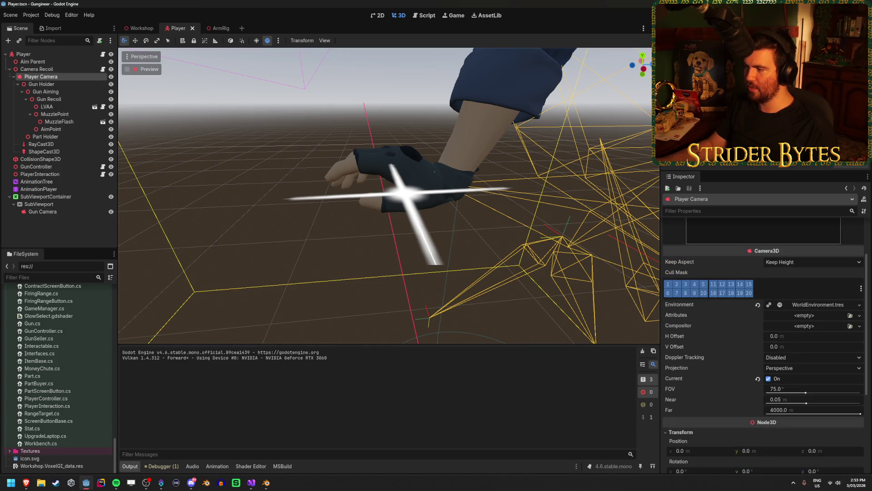
{"action": "key", "text": "ctrl+z"}
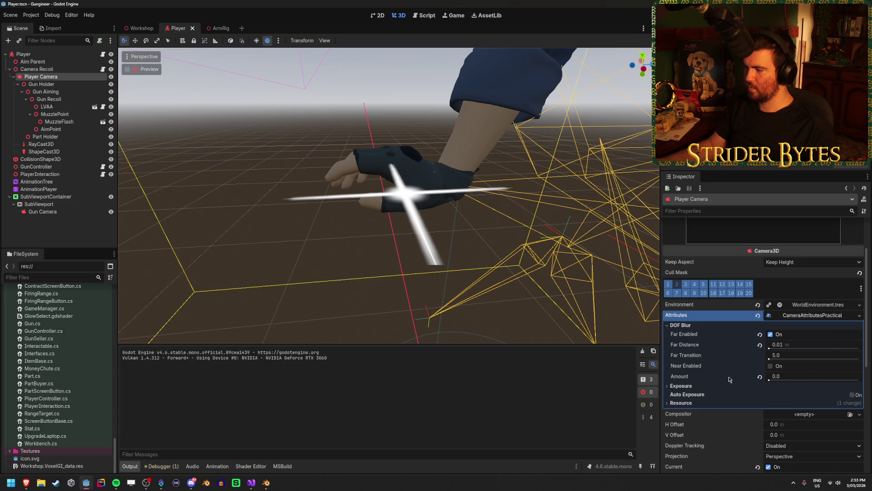
{"action": "left_click", "coordinate": [24, 242]}
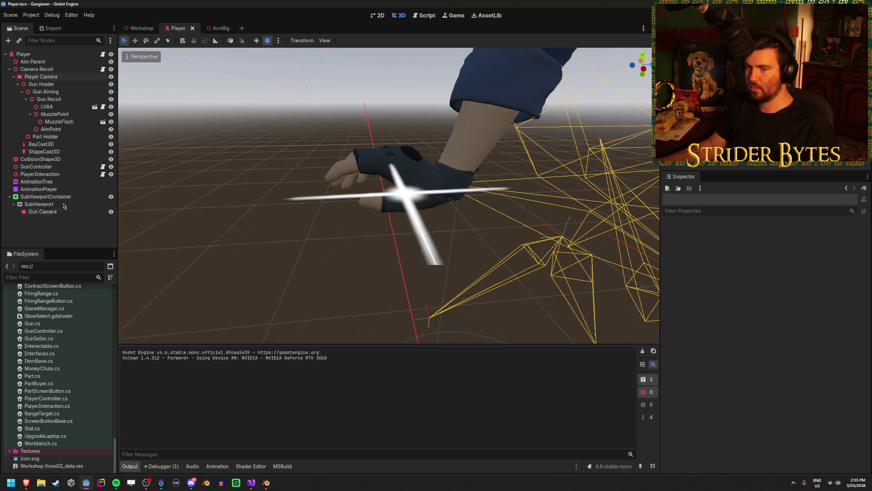
{"action": "left_click", "coordinate": [215, 26]}
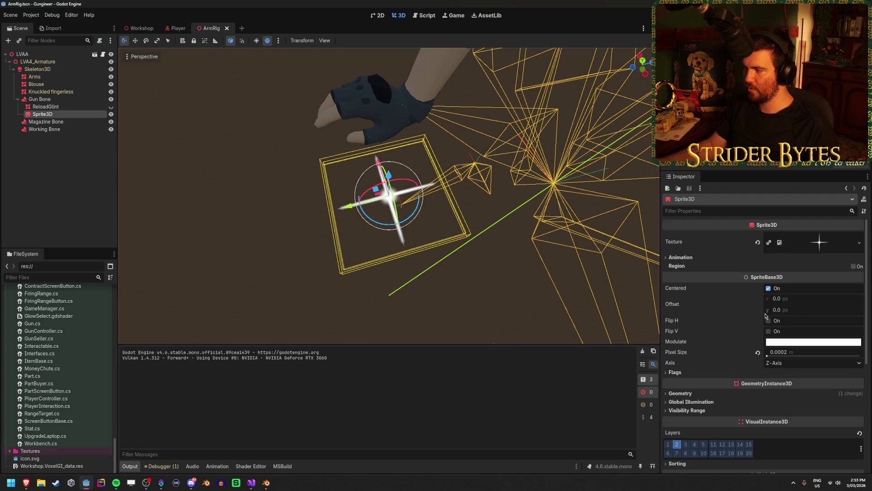
Step: Add visual layer 1 to the Sprite3D glint and test it in a game run
{"action": "scroll", "coordinate": [766, 315], "scroll_direction": "down", "scroll_amount": 2}
{"action": "left_click", "coordinate": [668, 381]}
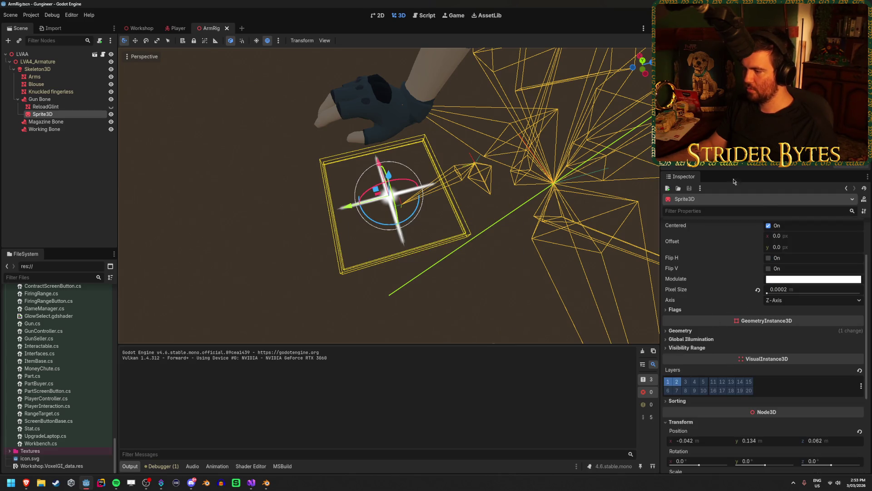
{"action": "key", "text": "F5"}
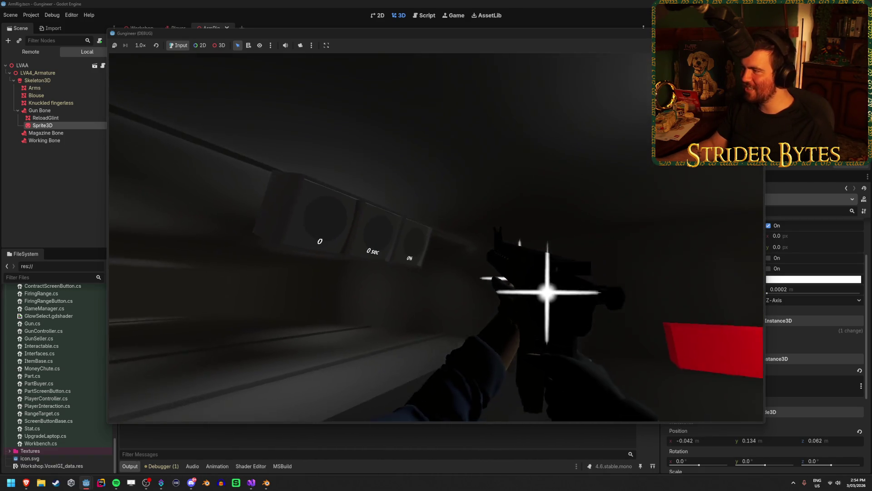
{"action": "key", "text": "F8"}
Step: Switch back to the Player scene
{"action": "scroll", "coordinate": [749, 287], "scroll_direction": "down", "scroll_amount": 5}
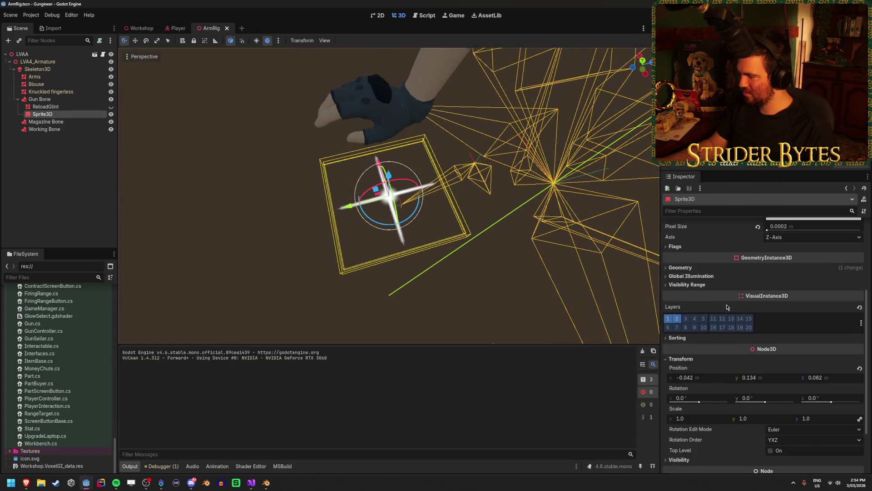
{"action": "scroll", "coordinate": [727, 307], "scroll_direction": "up", "scroll_amount": 7}
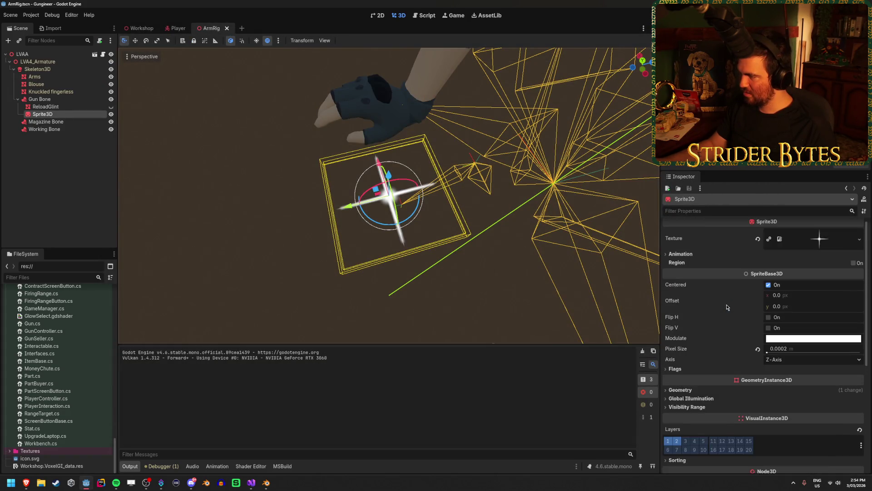
{"action": "key", "text": "ctrl+shift+Tab"}
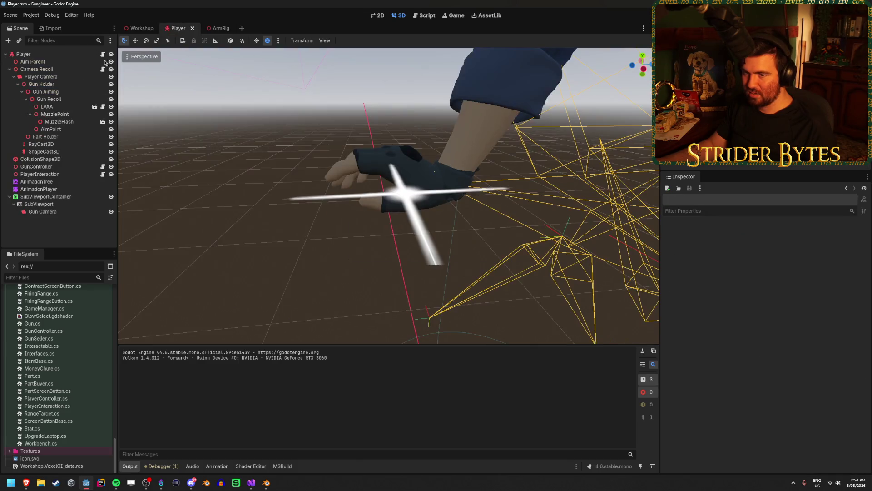
{"action": "left_click", "coordinate": [46, 211]}
{"action": "scroll", "coordinate": [772, 346], "scroll_direction": "down", "scroll_amount": 3}
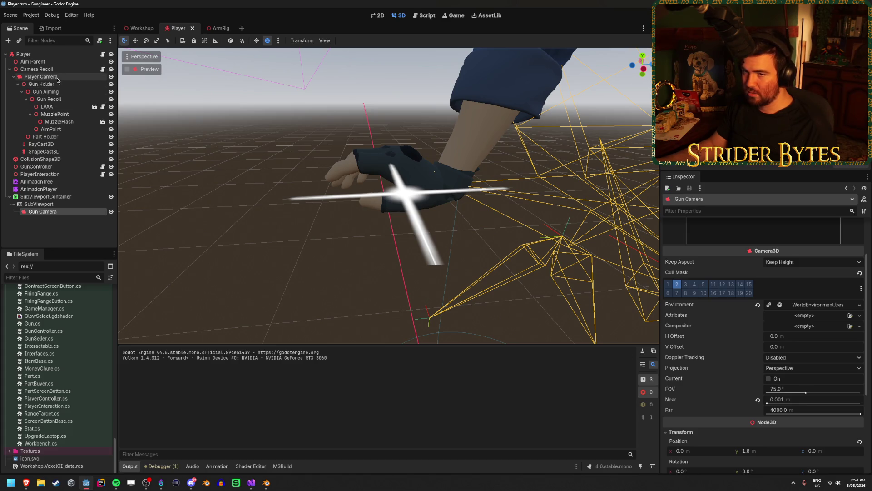
{"action": "left_click", "coordinate": [41, 76]}
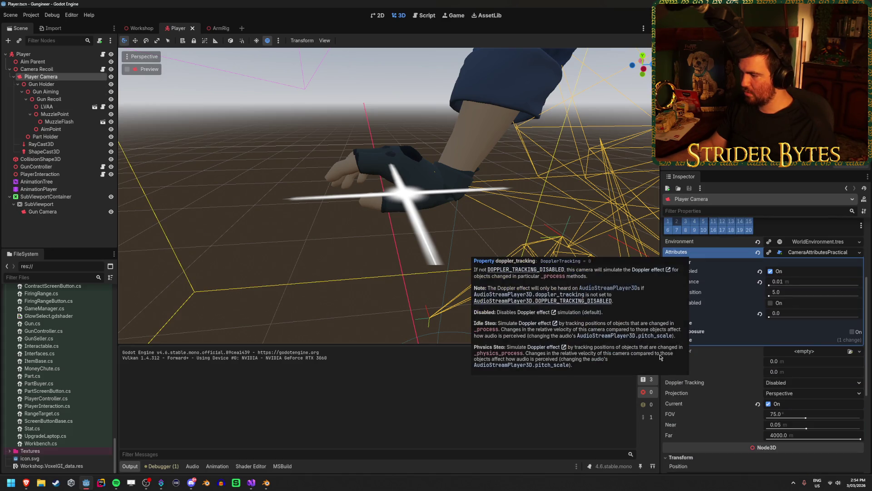
{"action": "scroll", "coordinate": [741, 406], "scroll_direction": "down", "scroll_amount": 1}
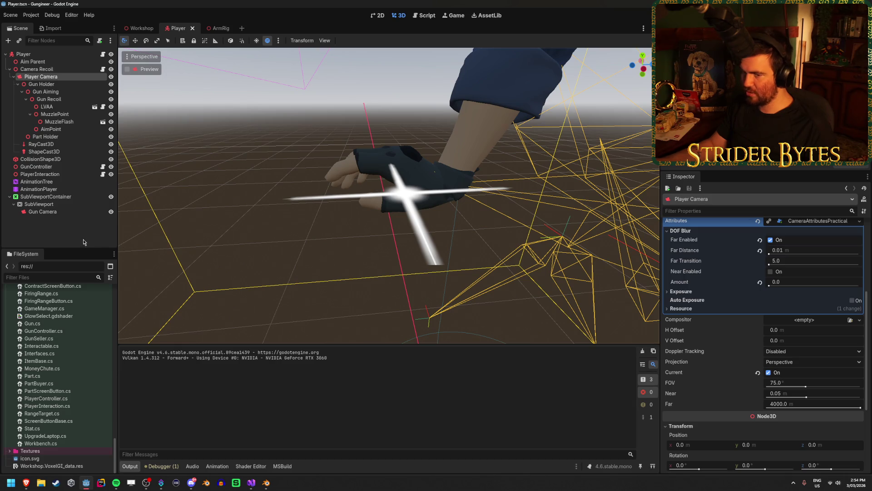
{"action": "left_click", "coordinate": [50, 211]}
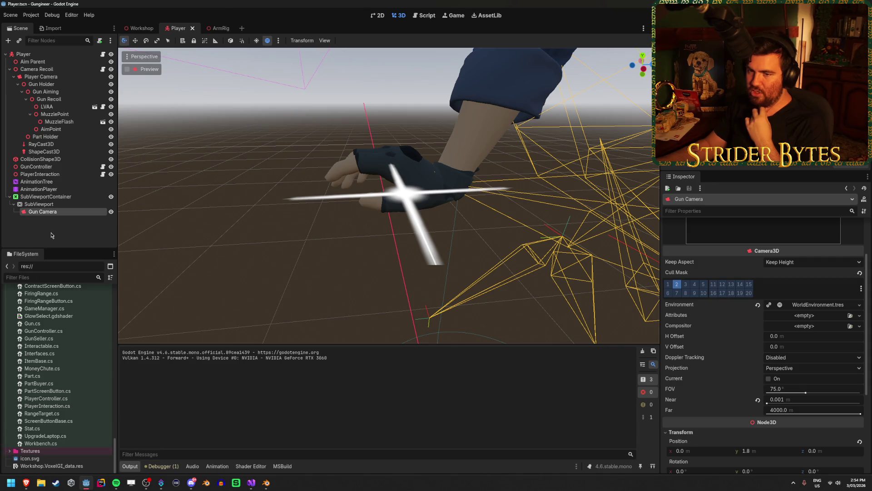
{"action": "left_click", "coordinate": [59, 205]}
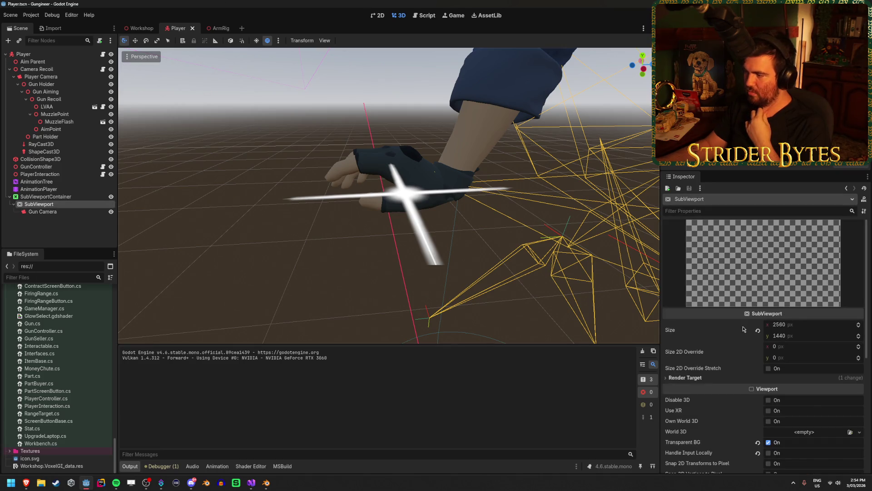
Step: Turn off the SubViewport's transparent background, save and build, then open the ArmRig scene
{"action": "scroll", "coordinate": [743, 329], "scroll_direction": "down", "scroll_amount": 1}
{"action": "scroll", "coordinate": [737, 326], "scroll_direction": "down", "scroll_amount": 1}
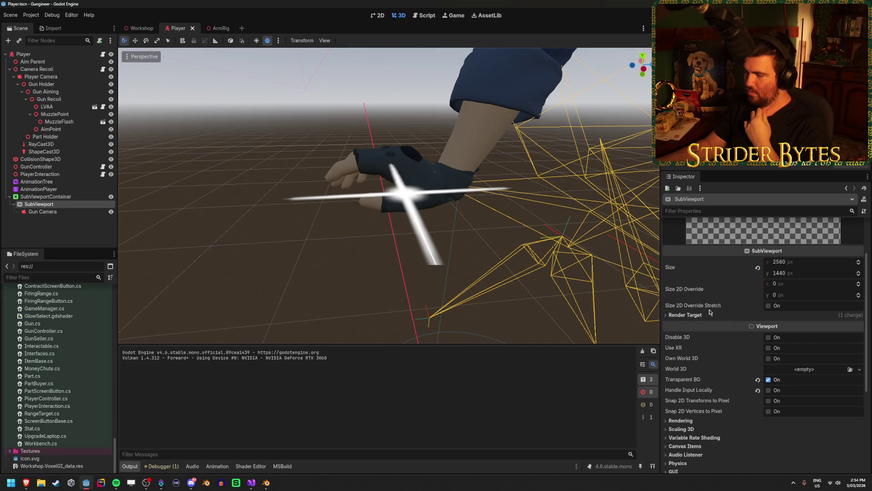
{"action": "left_click", "coordinate": [769, 380]}
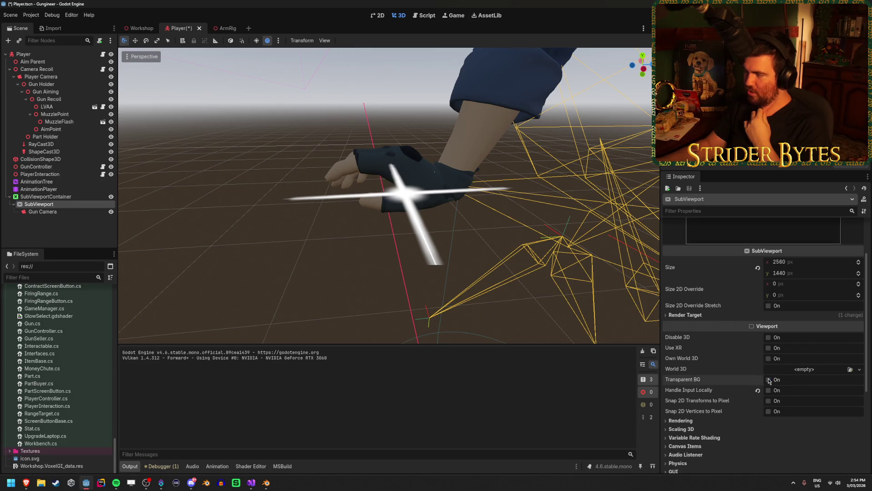
{"action": "left_click", "coordinate": [769, 380]}
{"action": "left_click", "coordinate": [768, 380]}
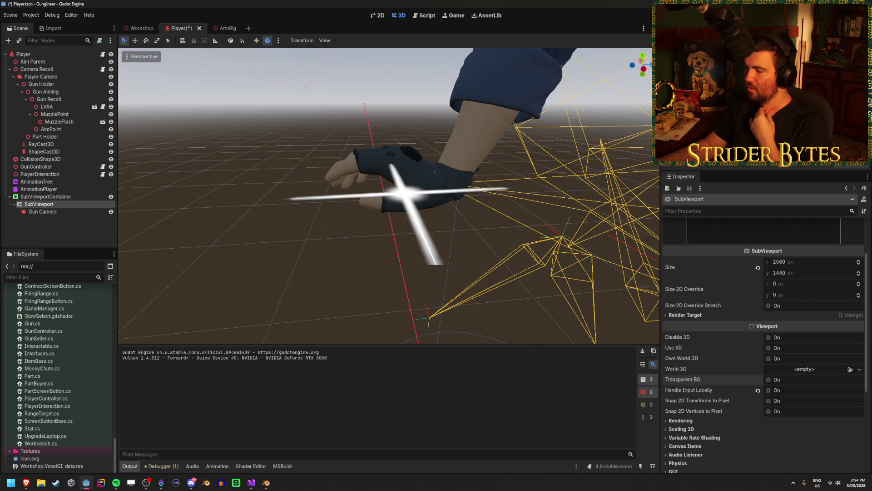
{"action": "key", "text": "F5"}
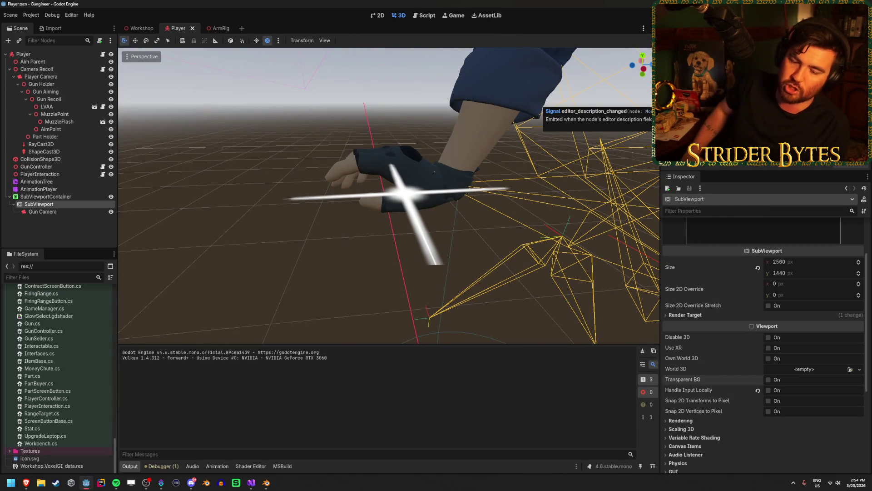
{"action": "left_click", "coordinate": [213, 28]}
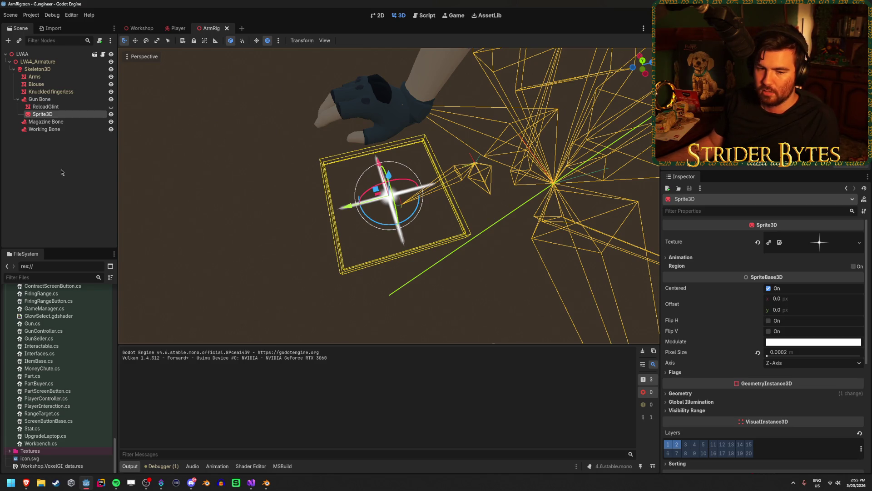
Step: Save the ArmRig scene
{"action": "scroll", "coordinate": [752, 351], "scroll_direction": "down", "scroll_amount": 2}
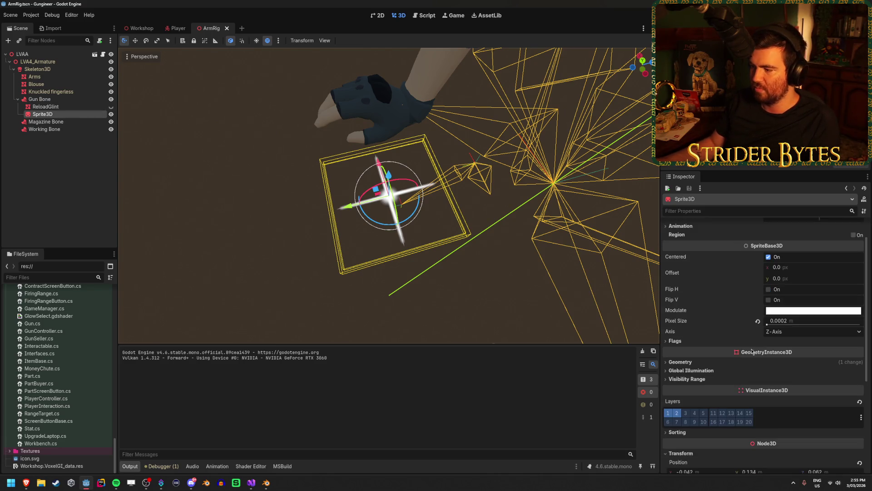
{"action": "scroll", "coordinate": [772, 353], "scroll_direction": "down", "scroll_amount": 3}
{"action": "key", "text": "ctrl+s"}
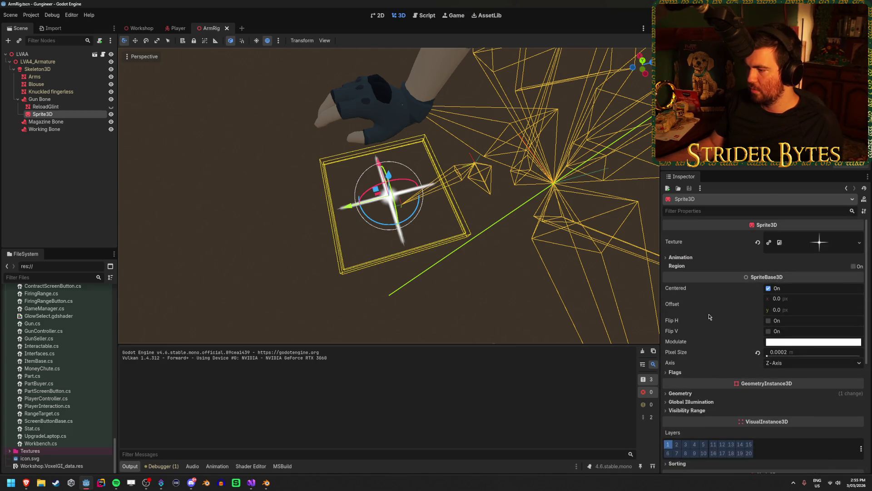
Step: Build and run a test of the game, then return to the Player scene
{"action": "scroll", "coordinate": [708, 313], "scroll_direction": "down", "scroll_amount": 5}
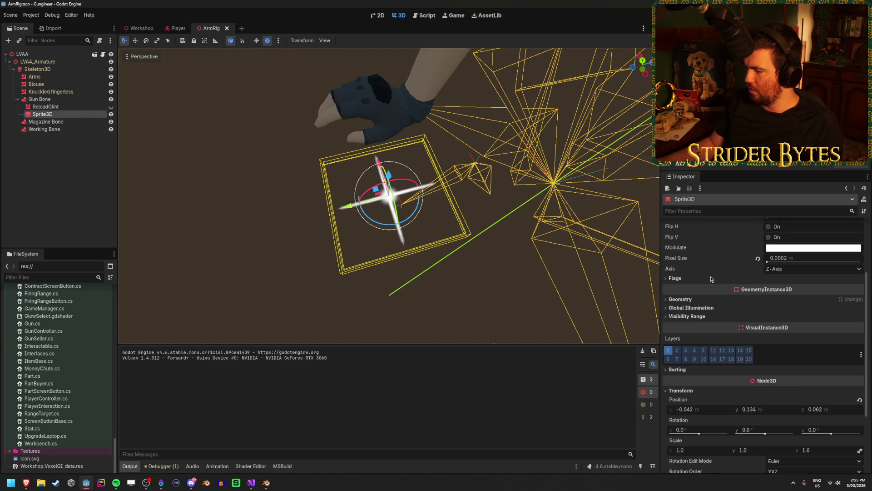
{"action": "scroll", "coordinate": [709, 309], "scroll_direction": "down", "scroll_amount": 2}
{"action": "scroll", "coordinate": [743, 389], "scroll_direction": "up", "scroll_amount": 10}
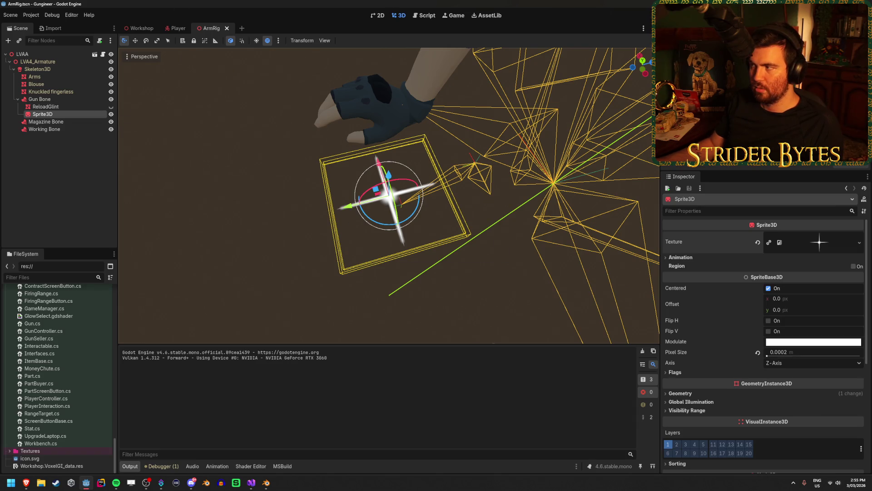
{"action": "key", "text": "F5"}
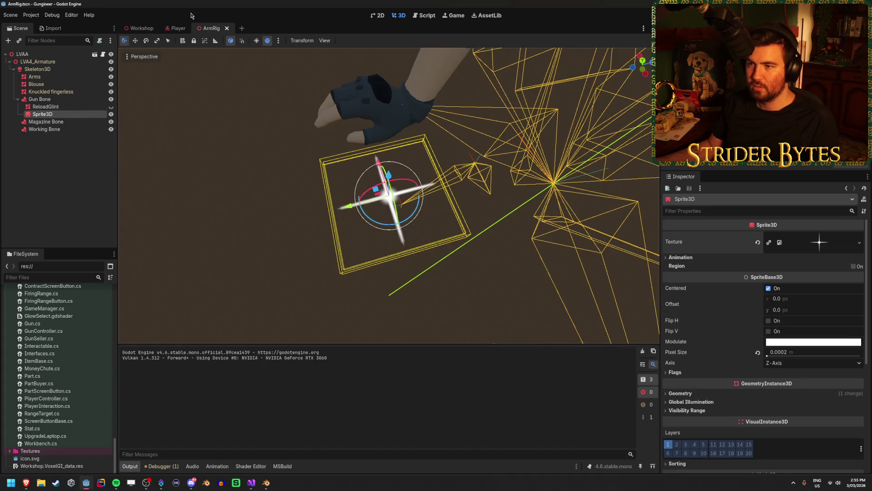
{"action": "left_click", "coordinate": [177, 28]}
Step: Enable Transparent BG on the Player scene's SubViewport and launch a test run
{"action": "scroll", "coordinate": [779, 347], "scroll_direction": "down", "scroll_amount": 3}
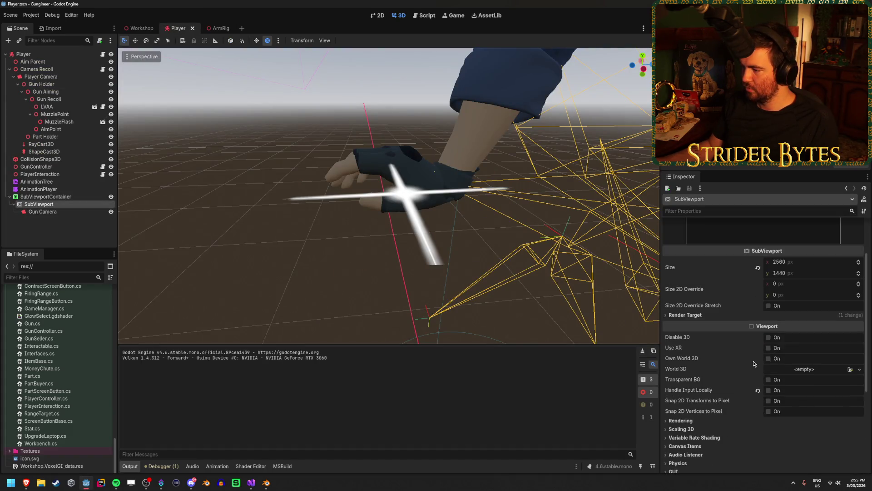
{"action": "left_click", "coordinate": [767, 380]}
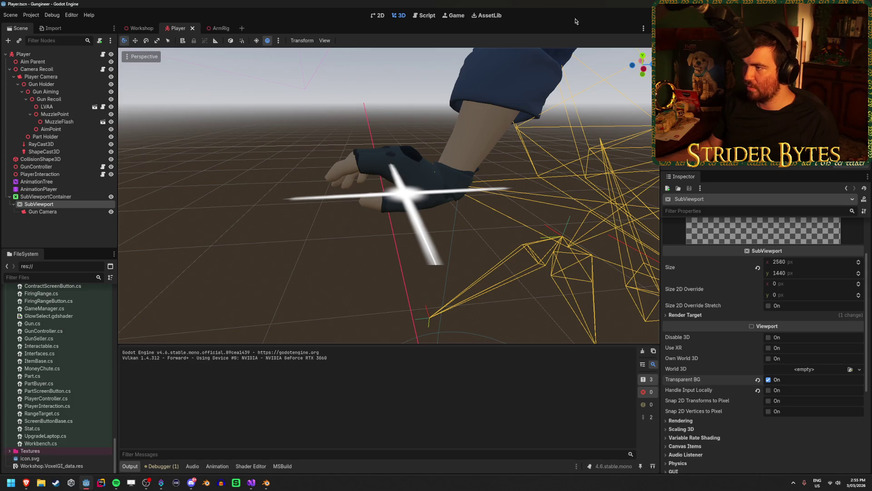
{"action": "key", "text": "F5"}
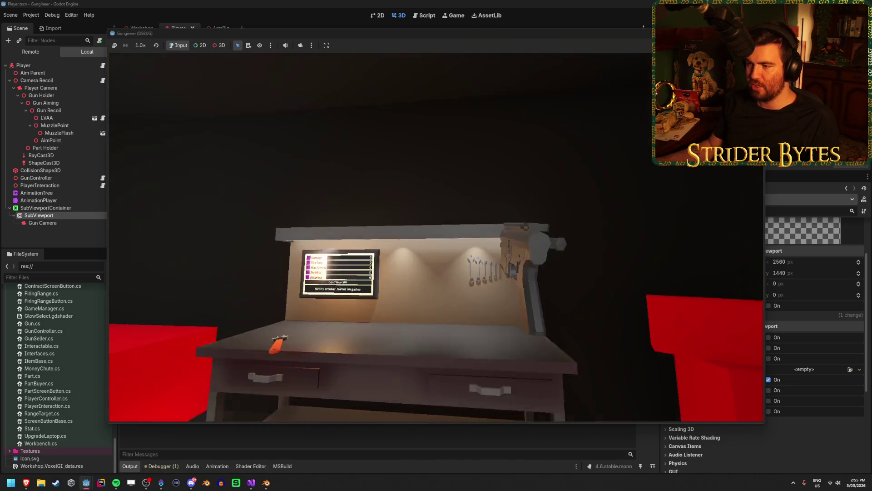
Step: In the test run, mount the gun on the workbench and attach a magazine, then stop the game
{"action": "key", "text": "e"}
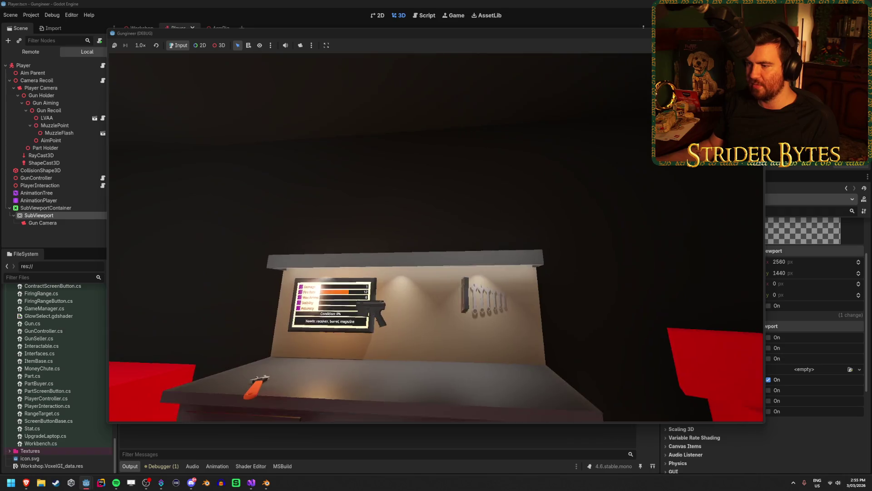
{"action": "key", "text": "e"}
{"action": "key", "text": "e"}
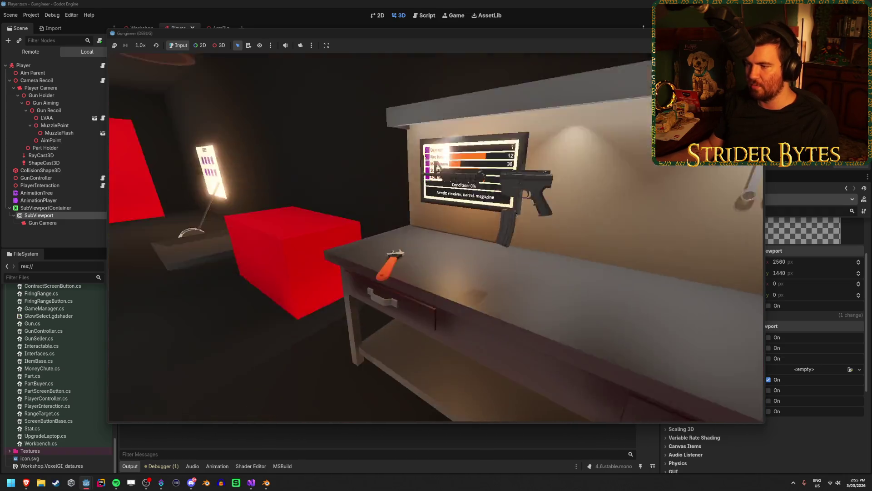
{"action": "key", "text": "e"}
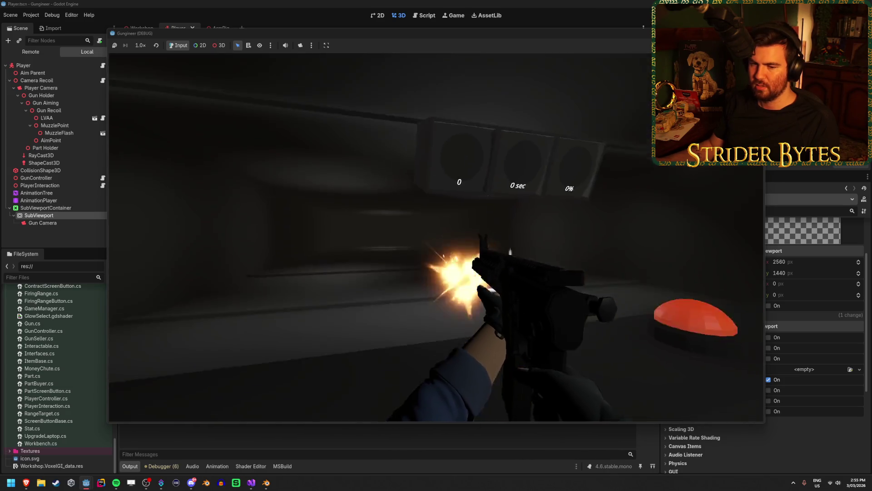
{"action": "key", "text": "F8"}
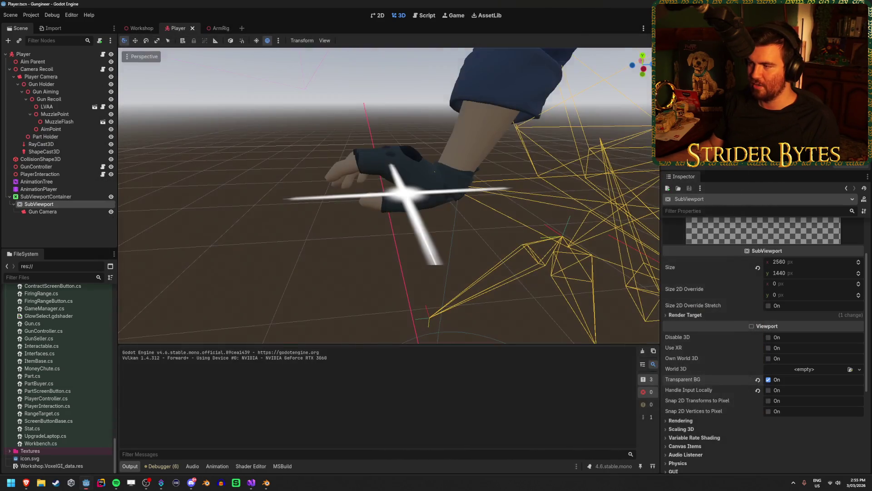
{"action": "left_click_drag", "start_coordinate": [402, 212], "coordinate": [169, 285]}
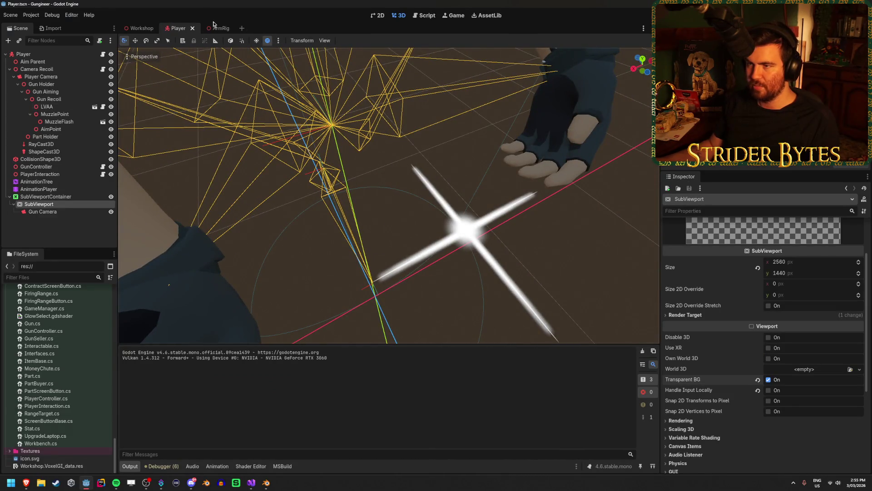
Step: In the ArmRig scene, hide Sprite3D and make ReloadGlint the visible glint
{"action": "left_click", "coordinate": [215, 26]}
{"action": "left_click", "coordinate": [111, 114]}
{"action": "left_click", "coordinate": [111, 106]}
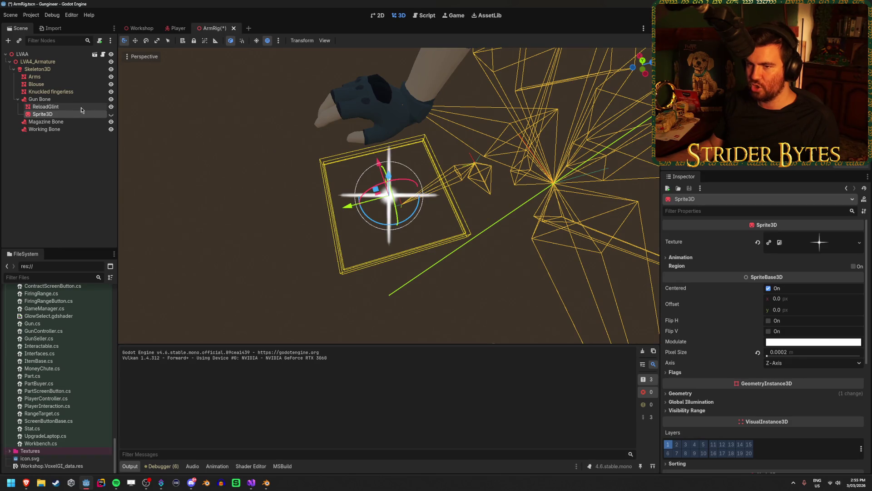
{"action": "left_click", "coordinate": [45, 107]}
Step: Turn on No Depth Test for ReloadGlint's material and save the ArmRig scene
{"action": "scroll", "coordinate": [835, 364], "scroll_direction": "down", "scroll_amount": 5}
{"action": "scroll", "coordinate": [817, 340], "scroll_direction": "up", "scroll_amount": 3}
{"action": "scroll", "coordinate": [813, 327], "scroll_direction": "down", "scroll_amount": 2}
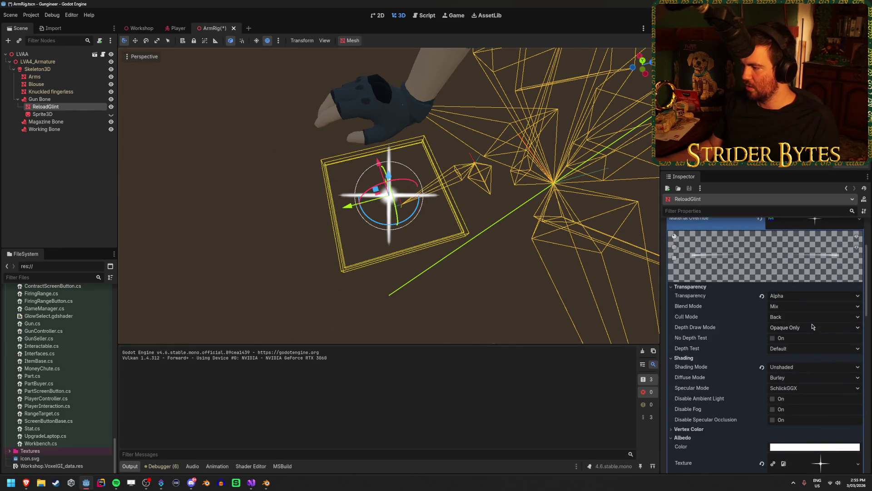
{"action": "left_click", "coordinate": [773, 339]}
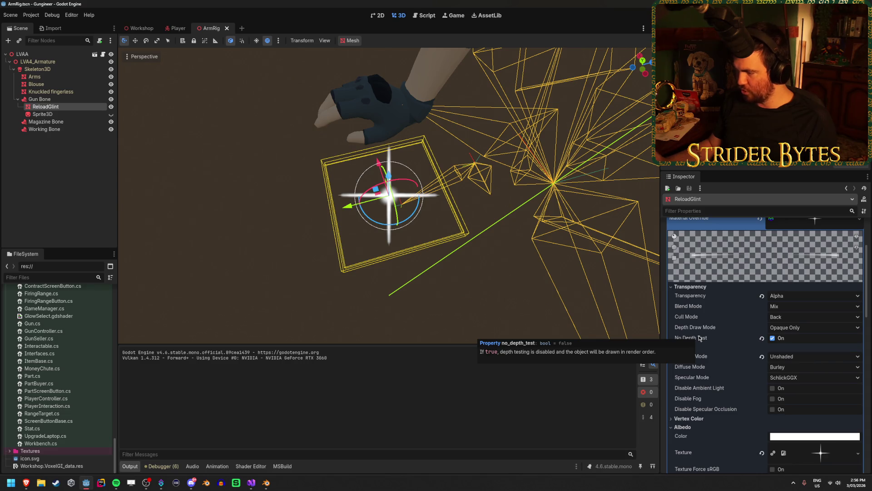
{"action": "scroll", "coordinate": [700, 338], "scroll_direction": "down", "scroll_amount": 8}
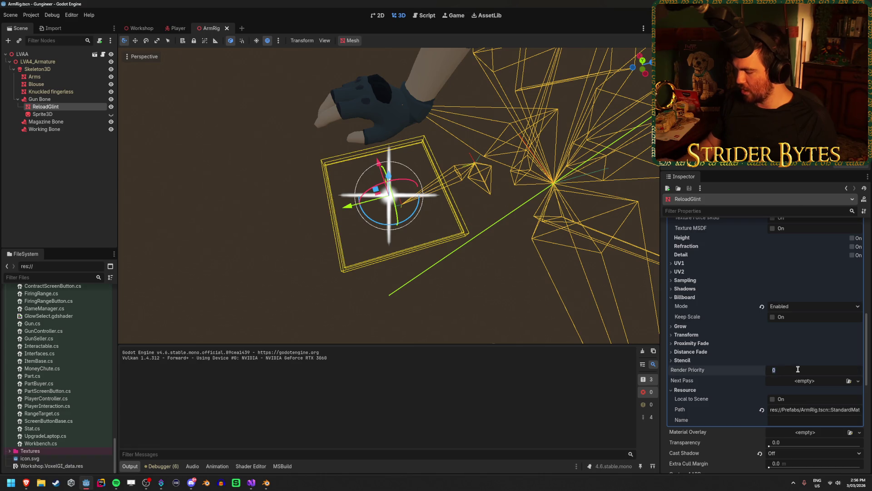
{"action": "key", "text": "ctrl+s"}
Step: Test-run the game and reload the gun to check the glint
{"action": "key", "text": "F5"}
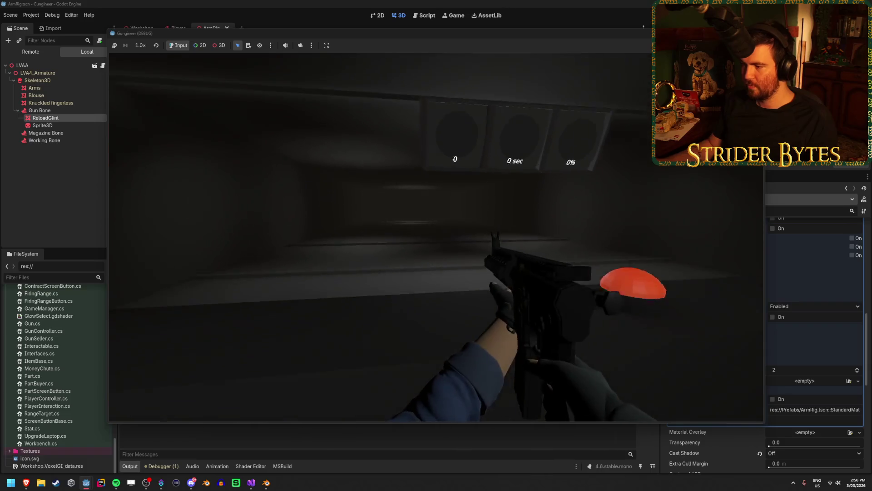
{"action": "key", "text": "r"}
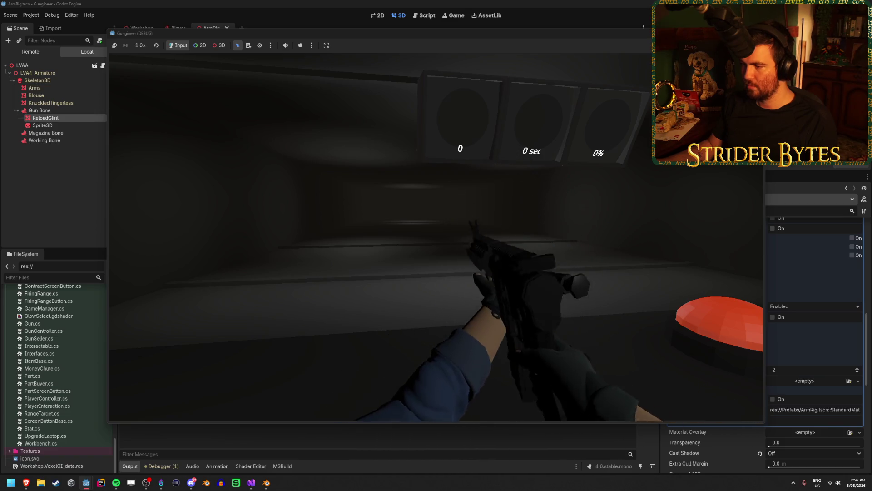
{"action": "key", "text": "F8"}
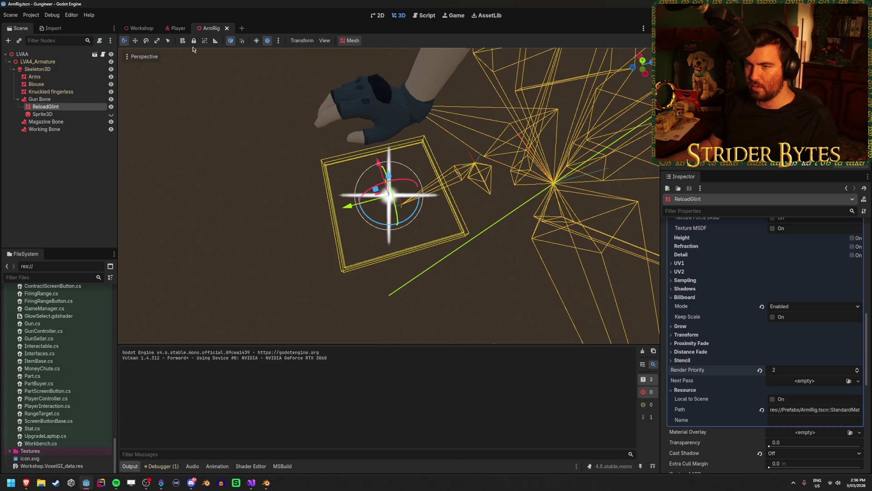
Step: Put ReloadGlint on visual layer 1 only, then switch to GunController in Visual Studio
{"action": "left_click", "coordinate": [67, 115]}
{"action": "left_click", "coordinate": [70, 107]}
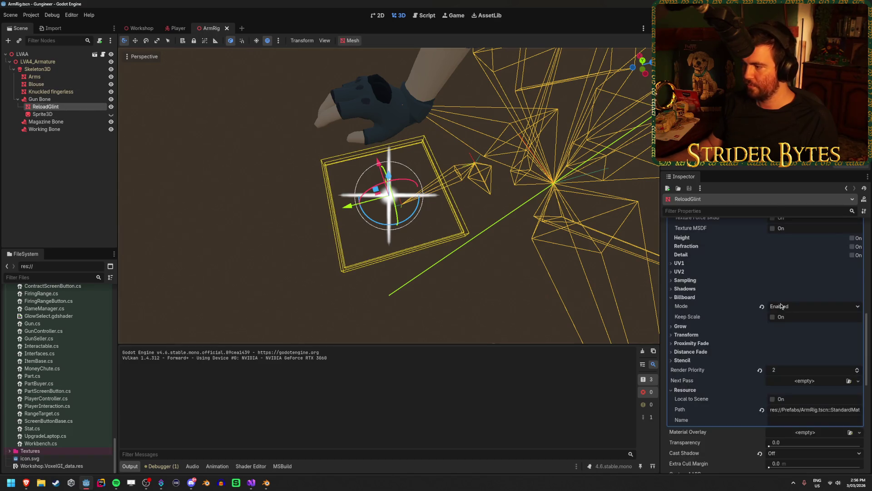
{"action": "scroll", "coordinate": [715, 285], "scroll_direction": "down", "scroll_amount": 10}
{"action": "left_click", "coordinate": [677, 317]}
{"action": "left_click", "coordinate": [668, 316]}
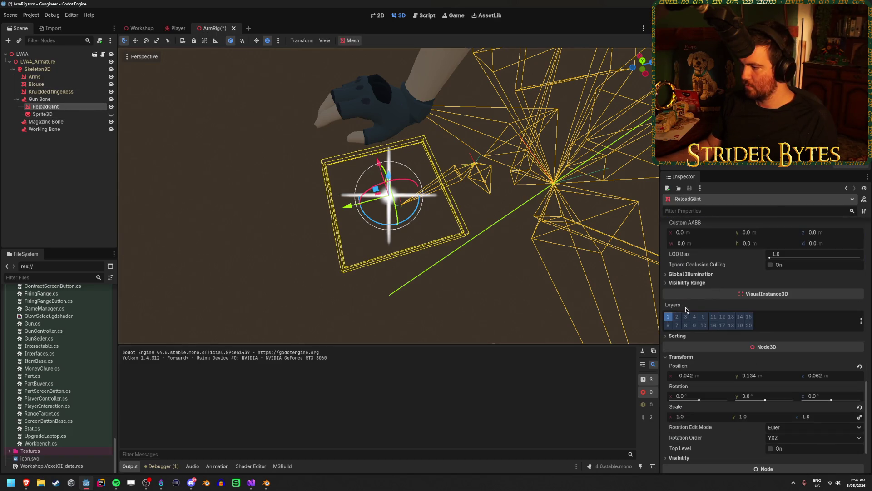
{"action": "left_click", "coordinate": [249, 486]}
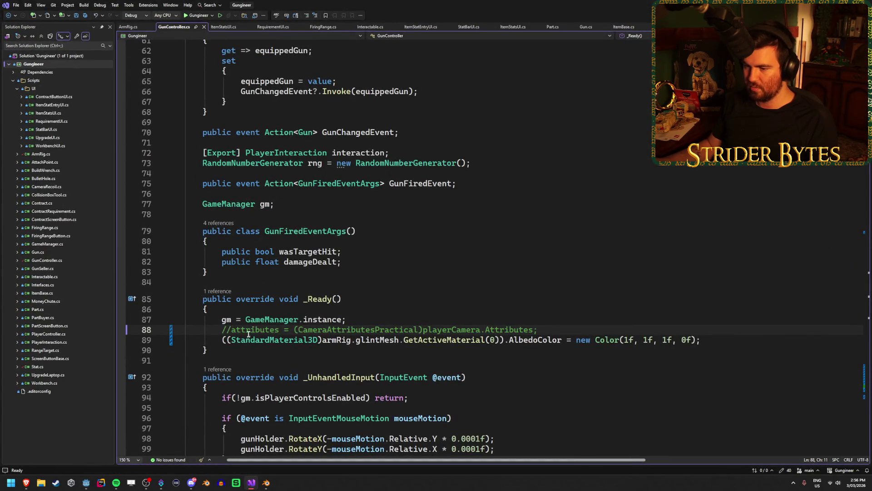
Step: Uncomment the camera attributes line in _Ready and the DofBlurAmount lerp line
{"action": "key", "text": "BackSpace"}
{"action": "key", "text": "BackSpace"}
{"action": "scroll", "coordinate": [244, 251], "scroll_direction": "down", "scroll_amount": 15}
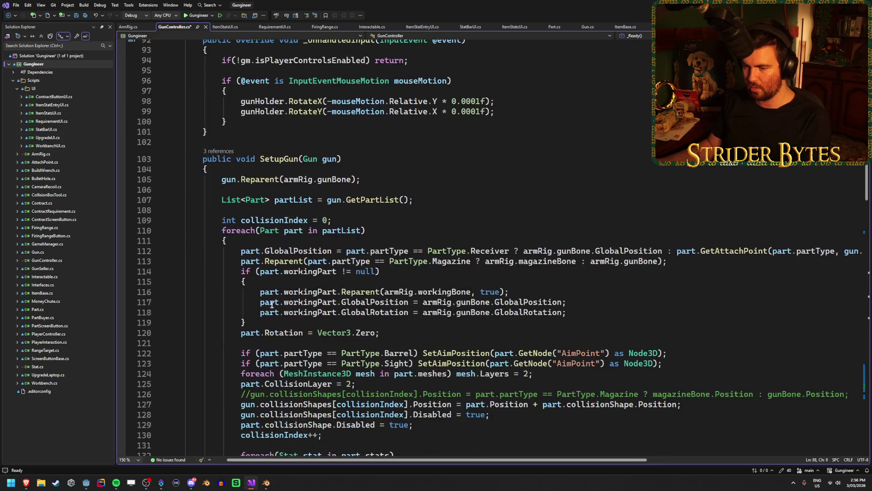
{"action": "scroll", "coordinate": [243, 251], "scroll_direction": "down", "scroll_amount": 10}
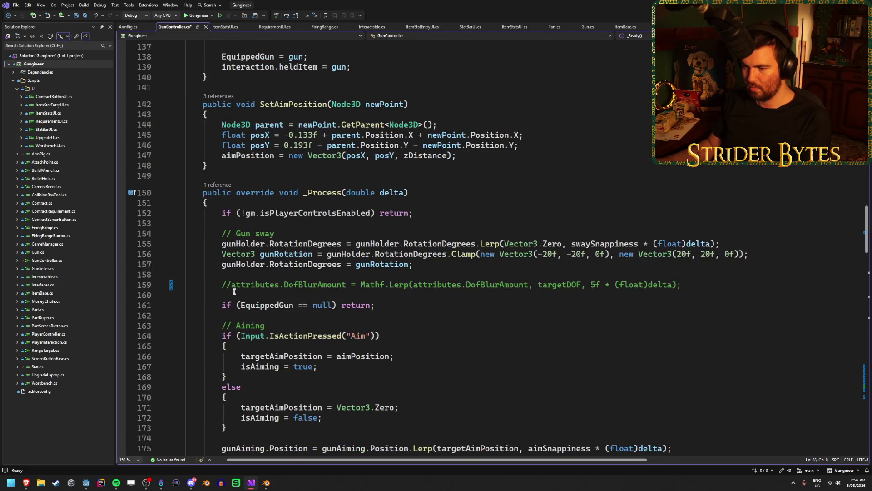
{"action": "left_click", "coordinate": [231, 285]}
{"action": "key", "text": "BackSpace"}
{"action": "key", "text": "BackSpace"}
Step: Uncomment the glint visibility line, save GunController.cs, and return to Godot to run
{"action": "scroll", "coordinate": [273, 288], "scroll_direction": "down", "scroll_amount": 20}
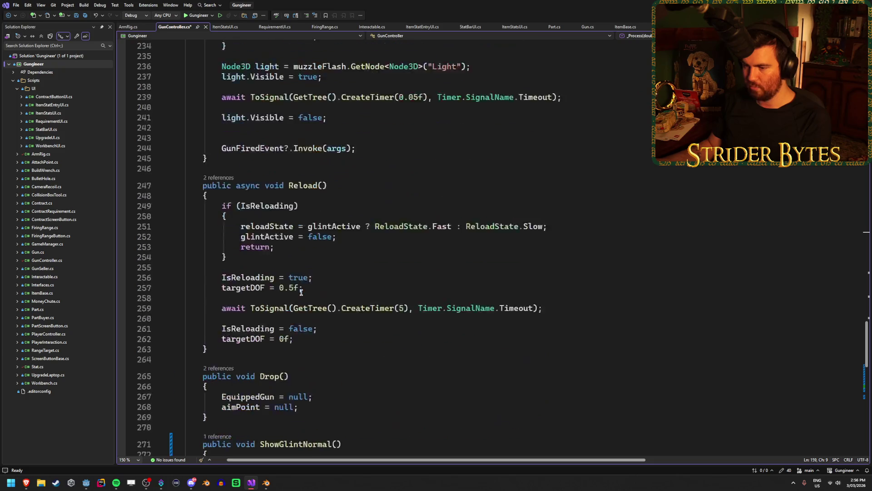
{"action": "scroll", "coordinate": [301, 291], "scroll_direction": "down", "scroll_amount": 5}
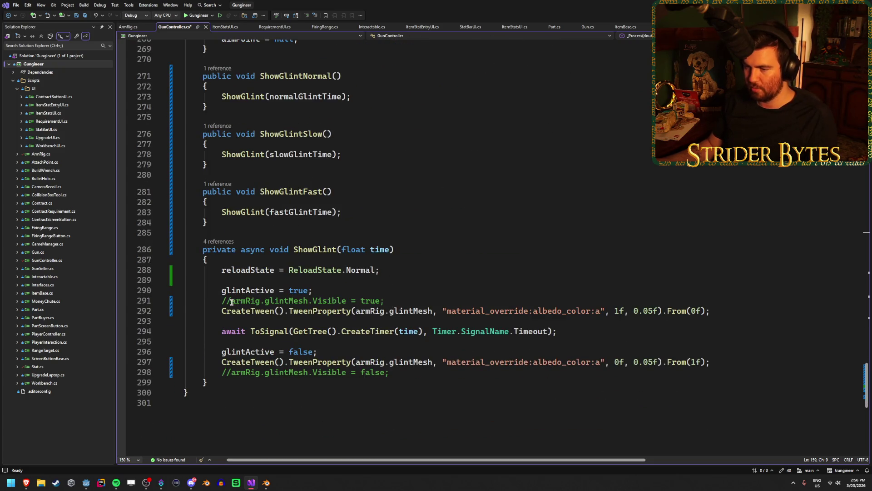
{"action": "left_click", "coordinate": [232, 300]}
{"action": "key", "text": "BackSpace"}
{"action": "key", "text": "BackSpace"}
{"action": "key", "text": "ctrl+s"}
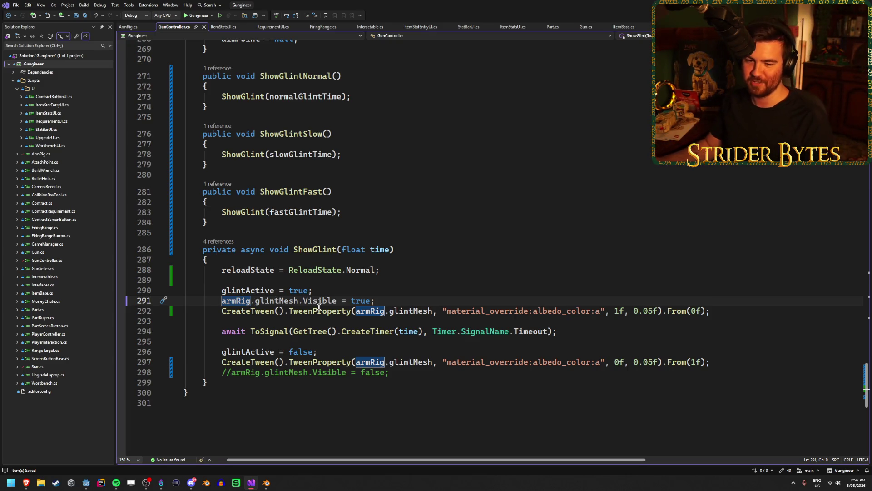
{"action": "key", "text": "alt+Tab"}
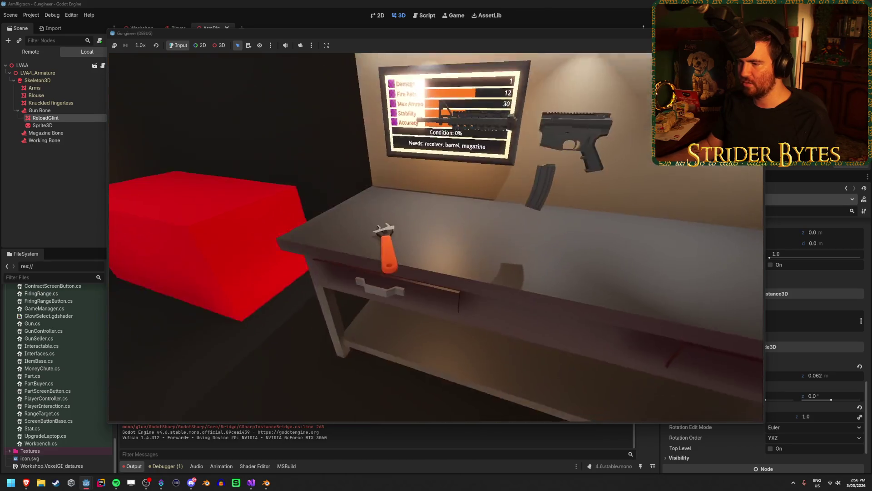
Step: Reload in the running game, stop it, and return to GunController.cs in Visual Studio
{"action": "key", "text": "r"}
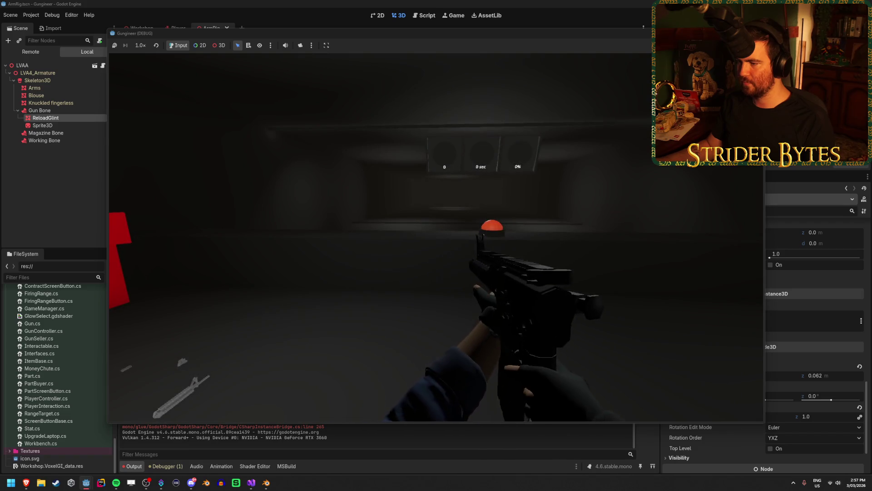
{"action": "key", "text": "F8"}
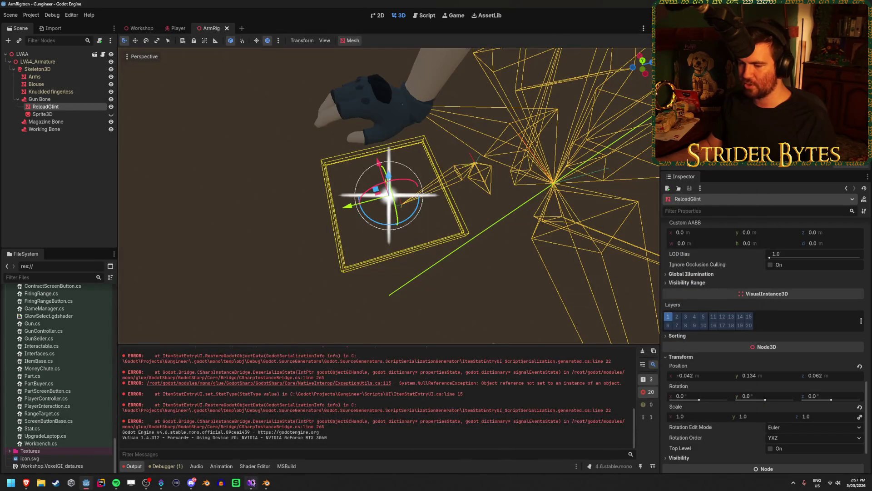
{"action": "left_click", "coordinate": [252, 483]}
{"action": "scroll", "coordinate": [264, 307], "scroll_direction": "up", "scroll_amount": 20}
{"action": "scroll", "coordinate": [264, 307], "scroll_direction": "up", "scroll_amount": 20}
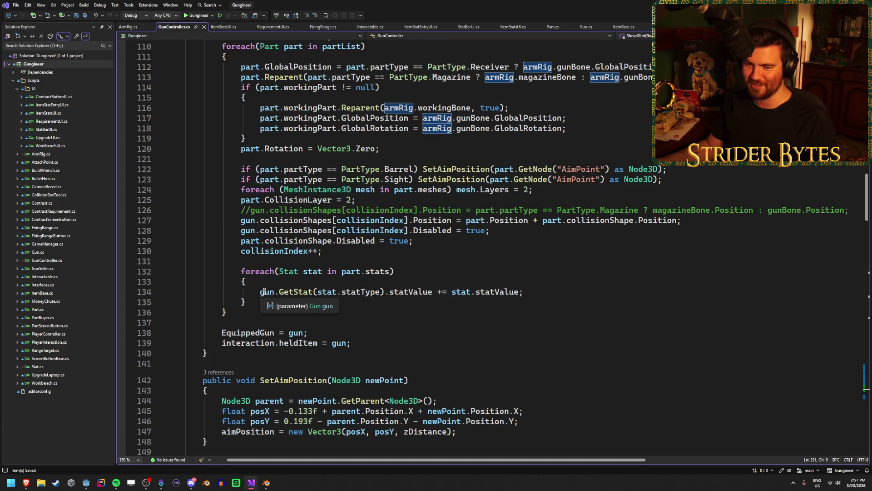
Step: Comment out the attributes.DofBlurAmount lerp line in _Process with //, then rerun from Godot
{"action": "mouse_move", "coordinate": [312, 190]}
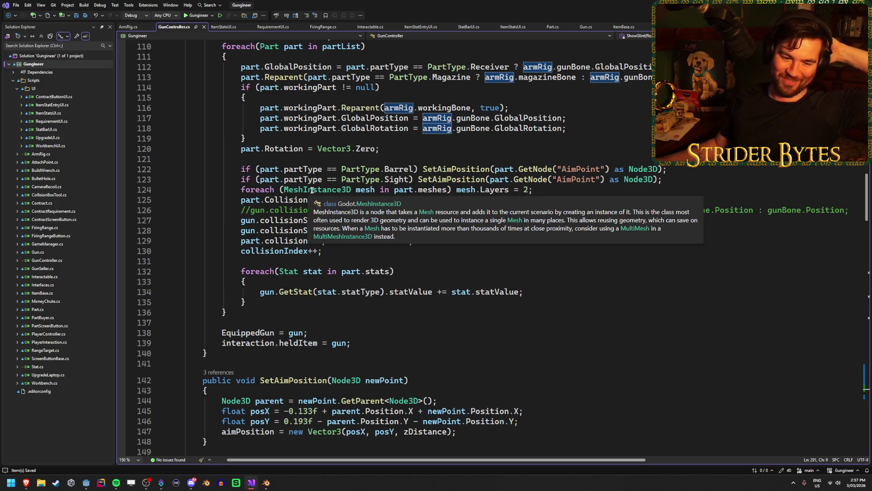
{"action": "scroll", "coordinate": [274, 269], "scroll_direction": "up", "scroll_amount": 8}
{"action": "scroll", "coordinate": [274, 269], "scroll_direction": "up", "scroll_amount": 8}
{"action": "left_click", "coordinate": [221, 298]}
{"action": "scroll", "coordinate": [221, 297], "scroll_direction": "down", "scroll_amount": 17}
{"action": "scroll", "coordinate": [220, 297], "scroll_direction": "down", "scroll_amount": 7}
{"action": "left_click", "coordinate": [221, 285]}
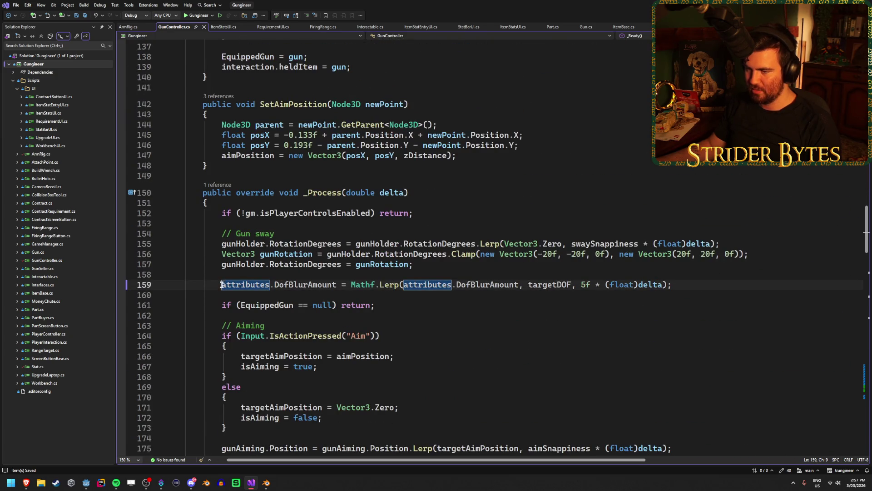
{"action": "type", "text": "//"}
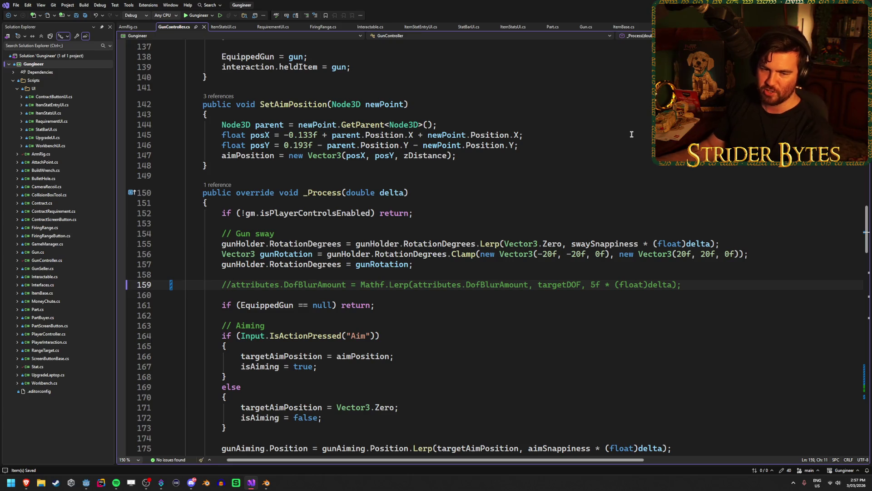
{"action": "key", "text": "alt+Tab"}
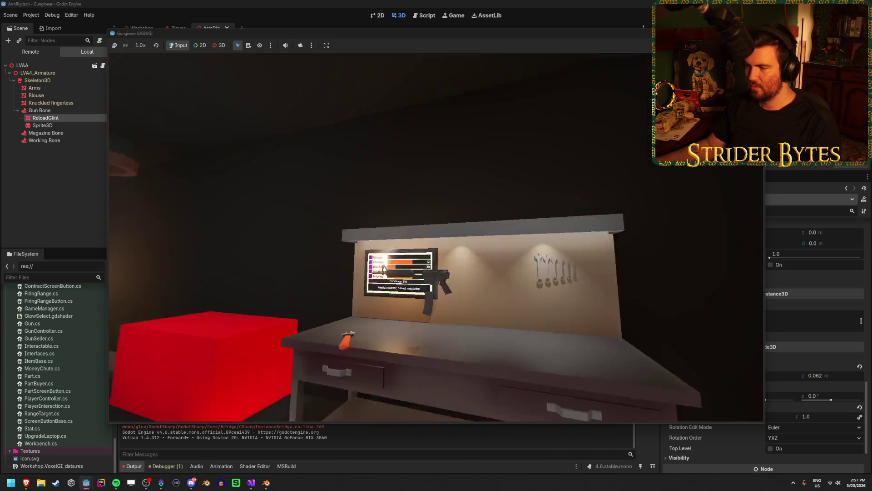
Step: Reload once in the running game to check the glint, then stop the run
{"action": "key", "text": "r"}
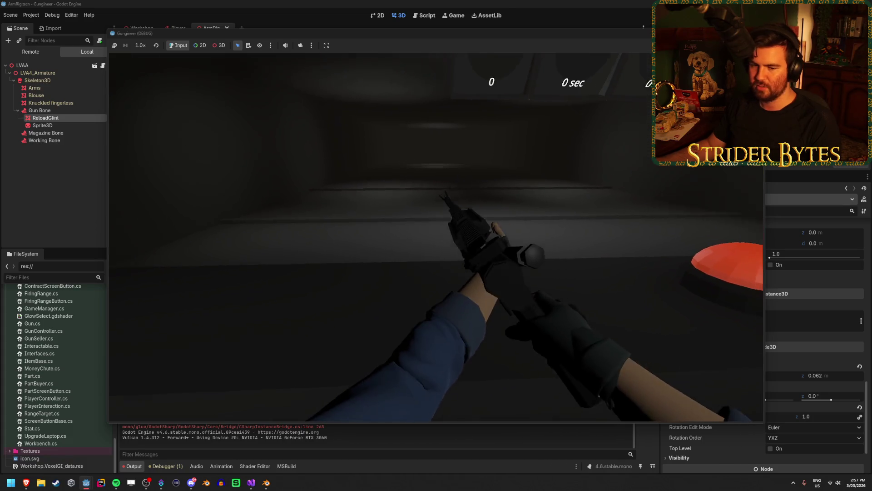
{"action": "key", "text": "F8"}
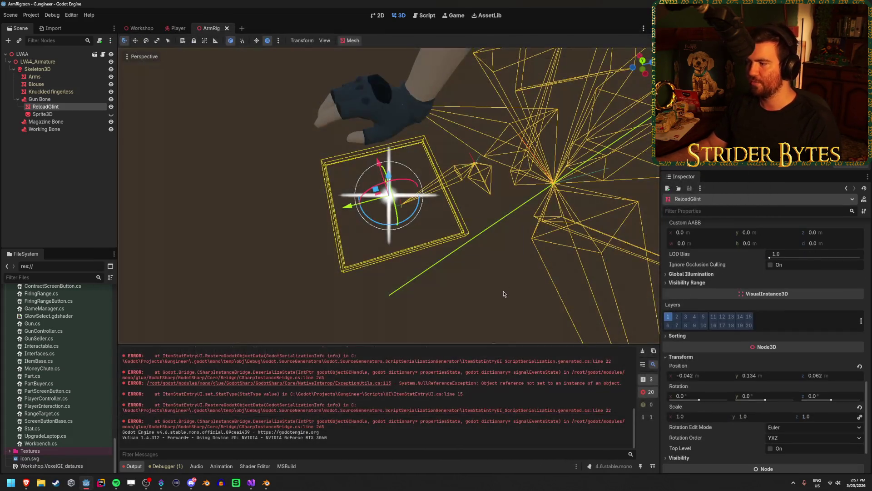
{"action": "scroll", "coordinate": [683, 269], "scroll_direction": "up", "scroll_amount": 5}
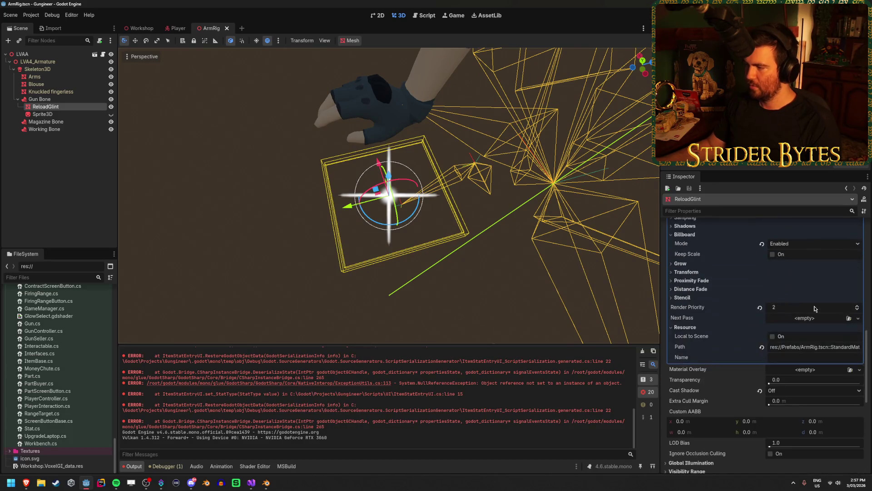
{"action": "scroll", "coordinate": [813, 298], "scroll_direction": "up", "scroll_amount": 6}
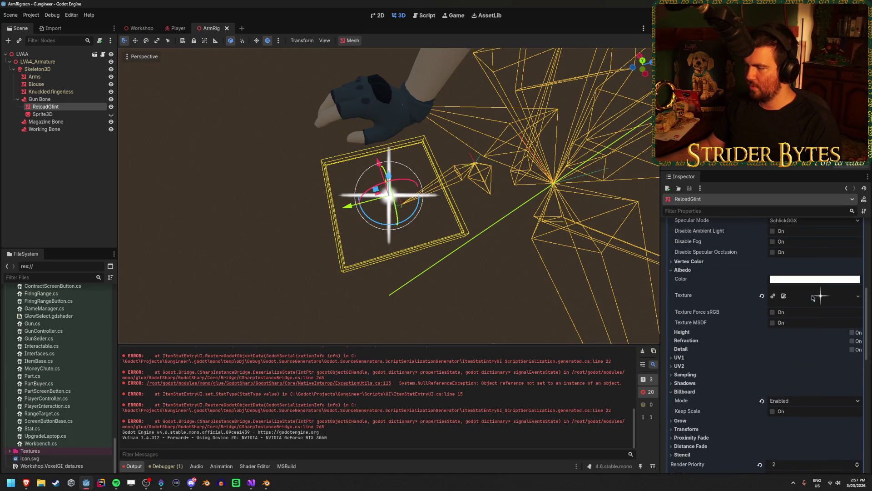
{"action": "scroll", "coordinate": [813, 298], "scroll_direction": "up", "scroll_amount": 2}
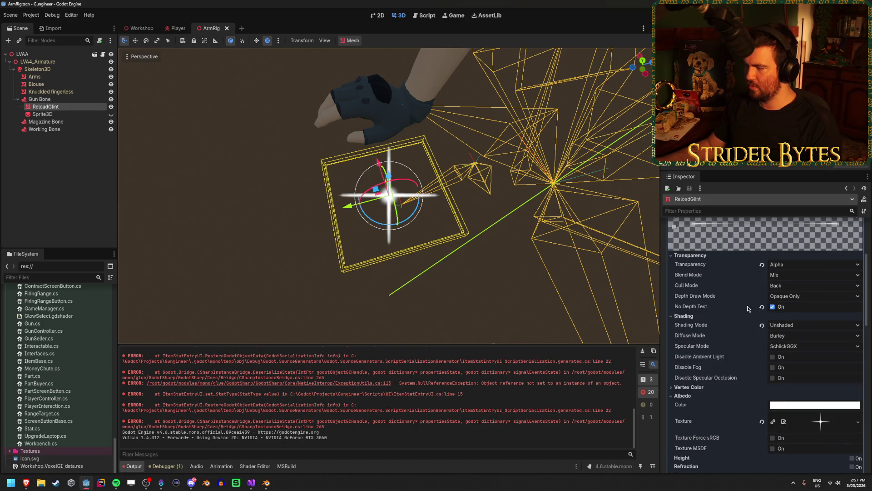
{"action": "left_click", "coordinate": [797, 297]}
{"action": "left_click", "coordinate": [794, 298]}
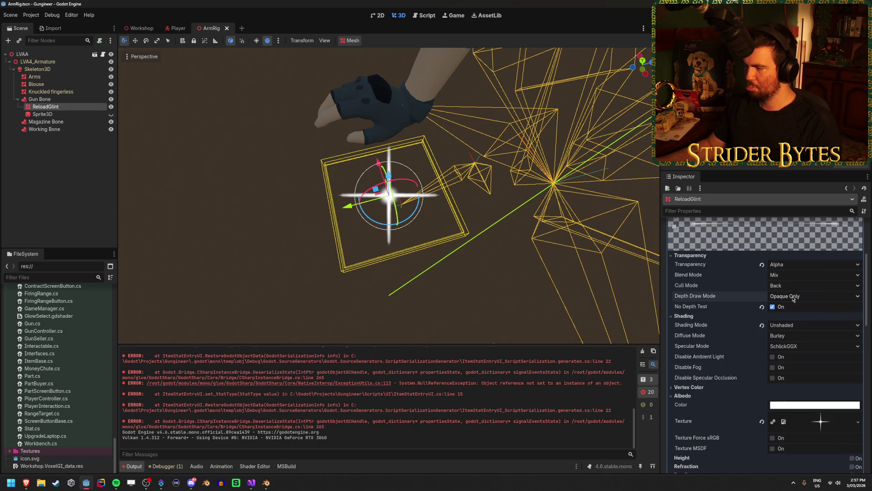
{"action": "mouse_move", "coordinate": [711, 297]}
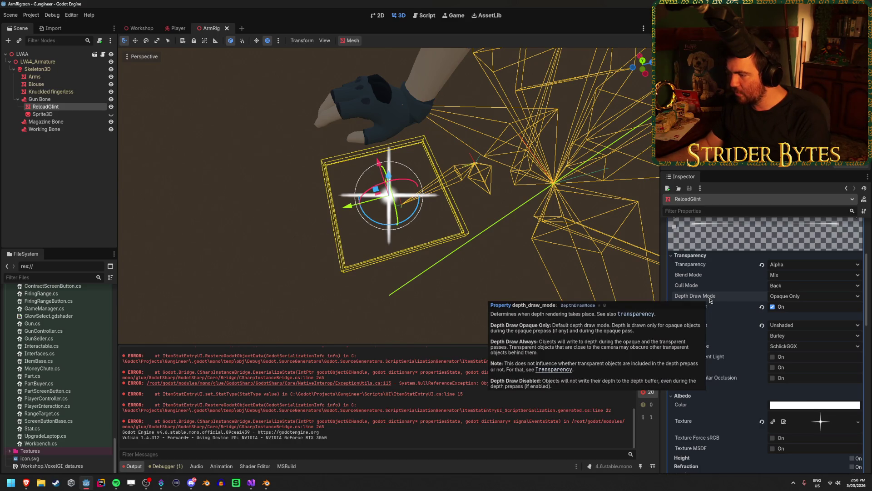
{"action": "left_click", "coordinate": [793, 296]}
Step: Set ReloadGlint's Depth Draw Mode to Always, test-run the game, then stop it
{"action": "left_click", "coordinate": [783, 316]}
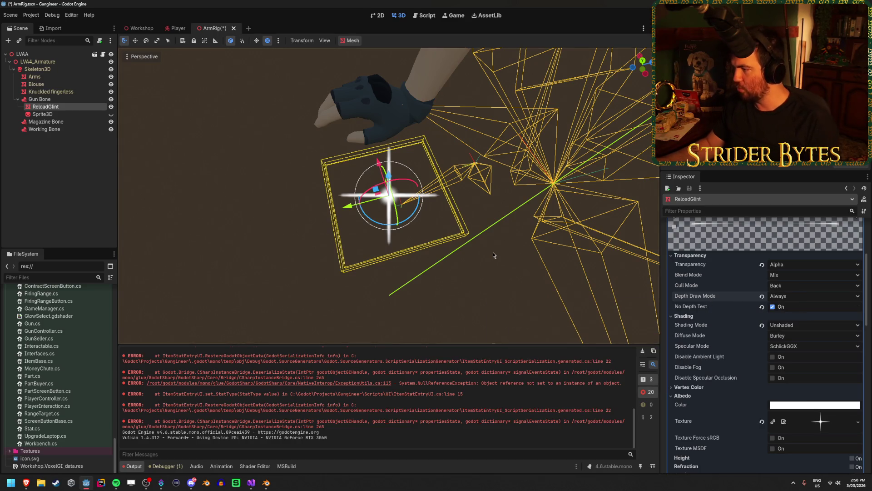
{"action": "key", "text": "F5"}
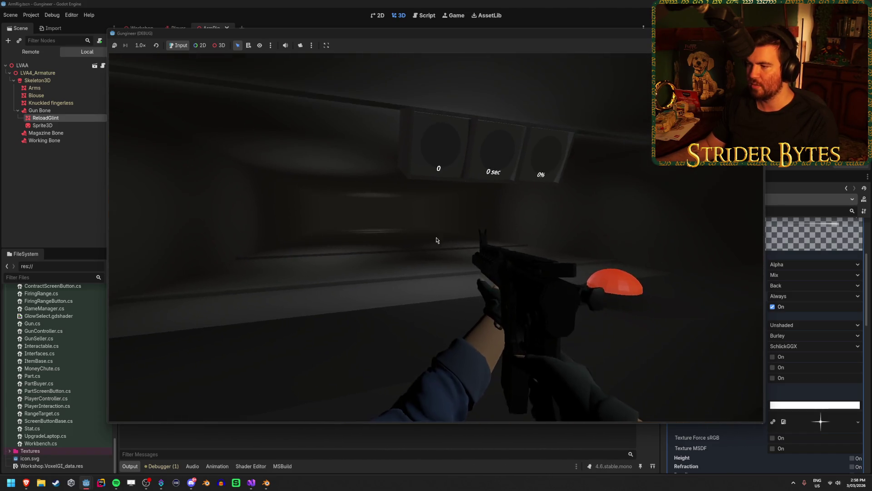
{"action": "key", "text": "F8"}
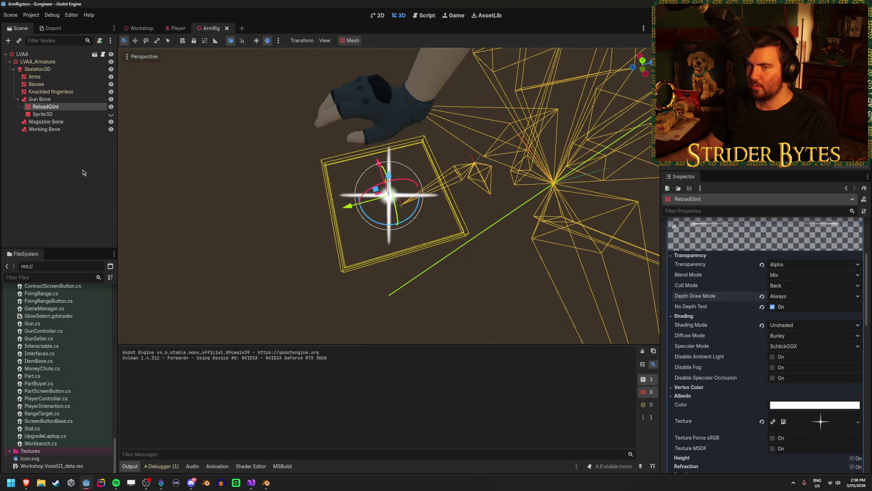
{"action": "left_click", "coordinate": [83, 173]}
Step: Switch to the Player scene and review the Player Camera's settings
{"action": "left_click", "coordinate": [178, 28]}
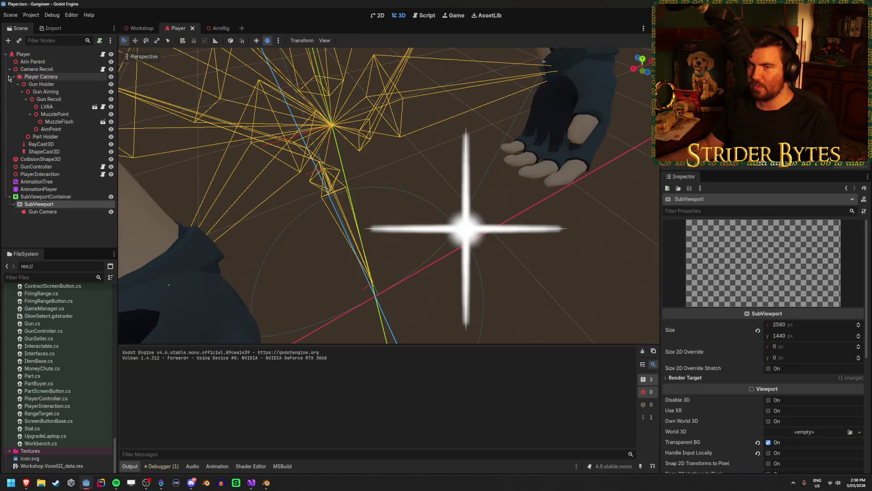
{"action": "left_click", "coordinate": [60, 78]}
{"action": "scroll", "coordinate": [725, 280], "scroll_direction": "down", "scroll_amount": 10}
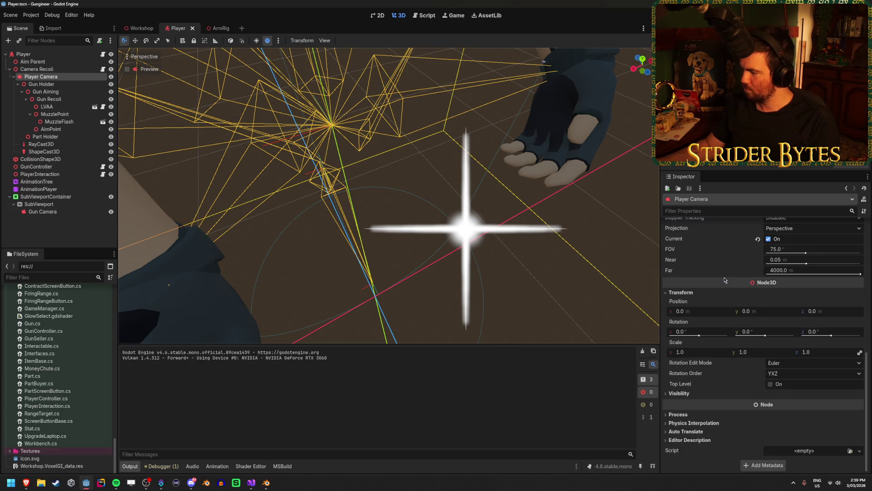
{"action": "scroll", "coordinate": [725, 281], "scroll_direction": "up", "scroll_amount": 5}
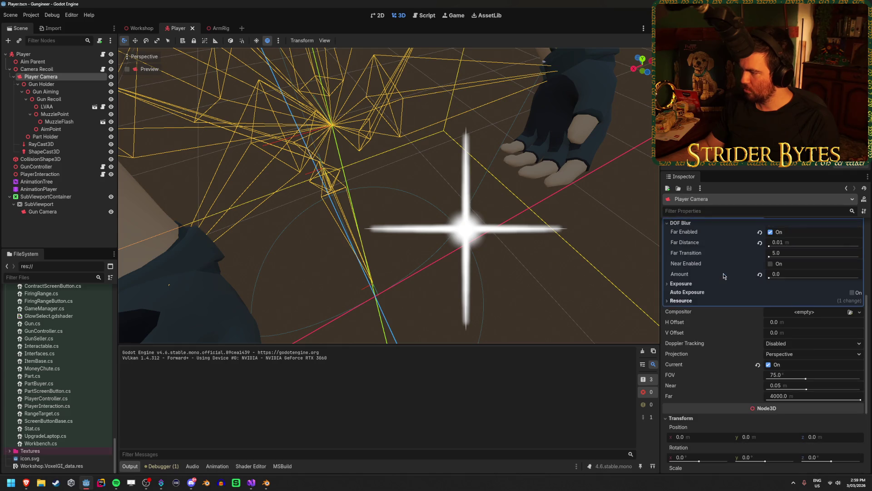
{"action": "scroll", "coordinate": [724, 276], "scroll_direction": "up", "scroll_amount": 1}
{"action": "scroll", "coordinate": [723, 275], "scroll_direction": "up", "scroll_amount": 1}
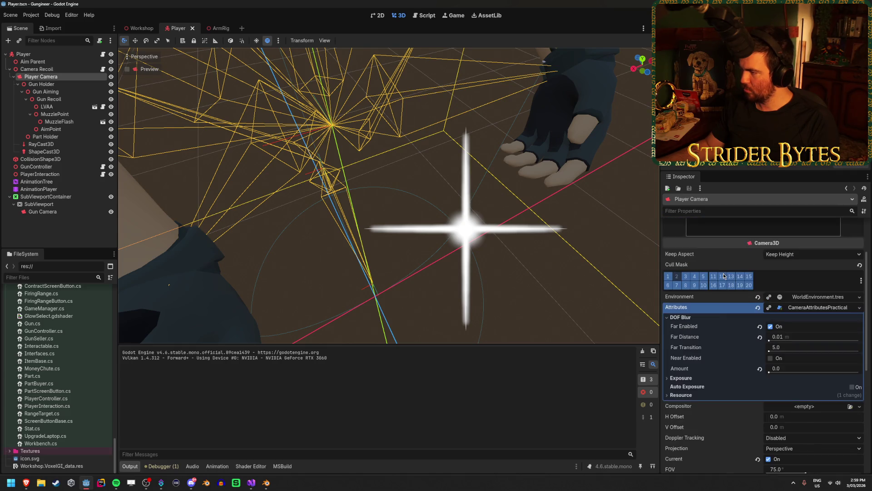
{"action": "scroll", "coordinate": [724, 275], "scroll_direction": "down", "scroll_amount": 5}
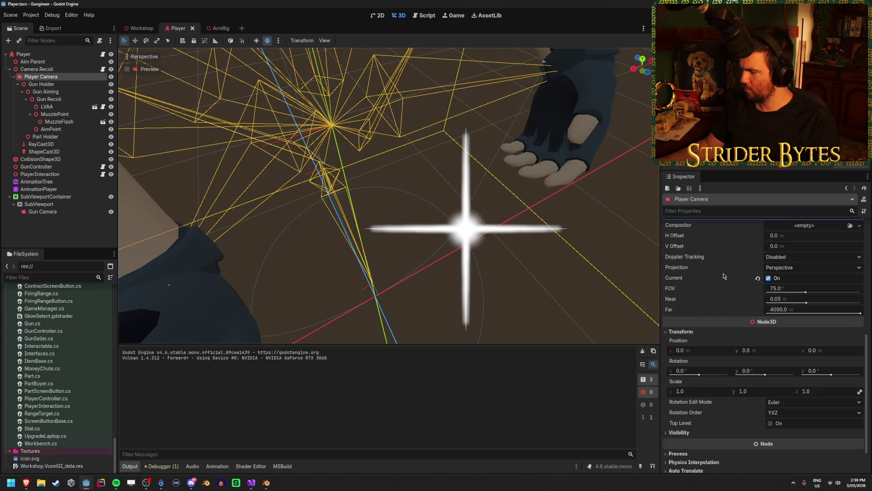
{"action": "scroll", "coordinate": [724, 276], "scroll_direction": "down", "scroll_amount": 1}
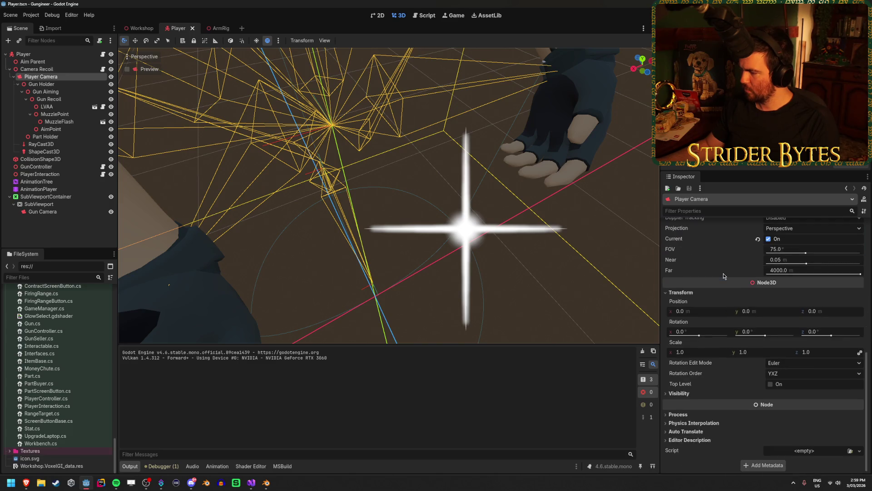
Step: Inspect the Gun Camera, SubViewport and SubViewportContainer nodes in turn
{"action": "left_click", "coordinate": [80, 212]}
{"action": "left_click", "coordinate": [73, 204]}
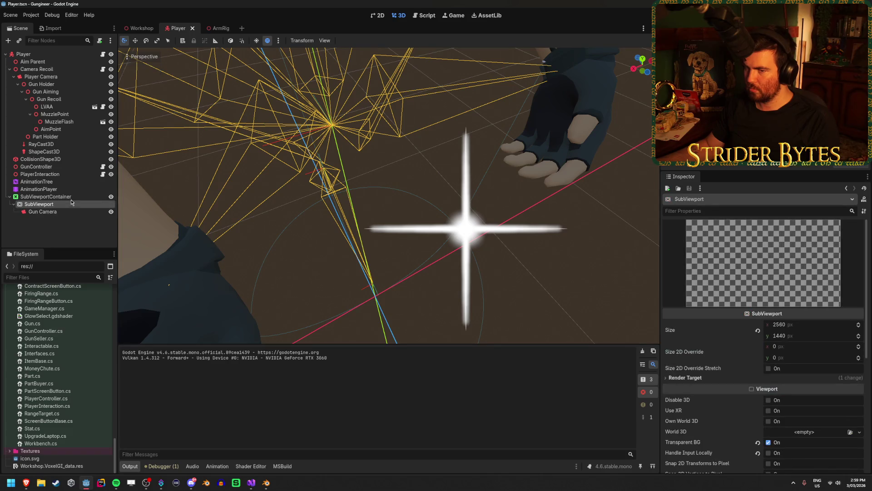
{"action": "left_click", "coordinate": [72, 197]}
{"action": "left_click", "coordinate": [71, 213]}
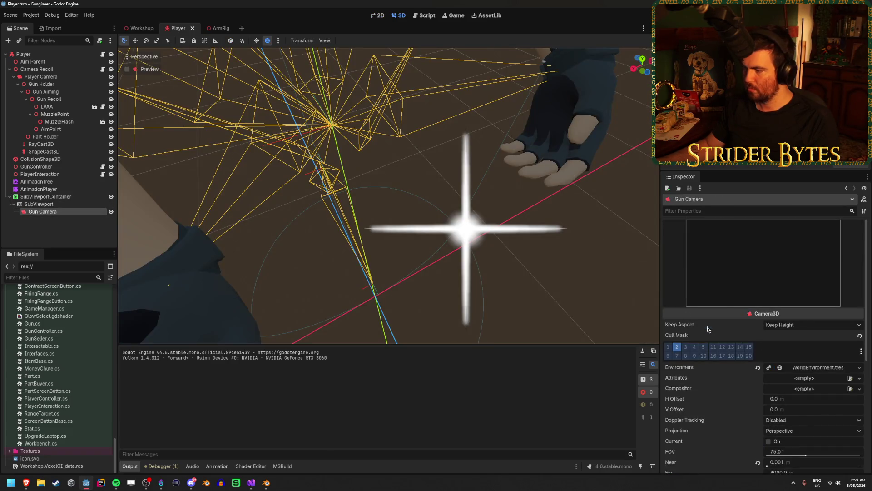
{"action": "scroll", "coordinate": [707, 328], "scroll_direction": "down", "scroll_amount": 3}
{"action": "left_click", "coordinate": [87, 197]}
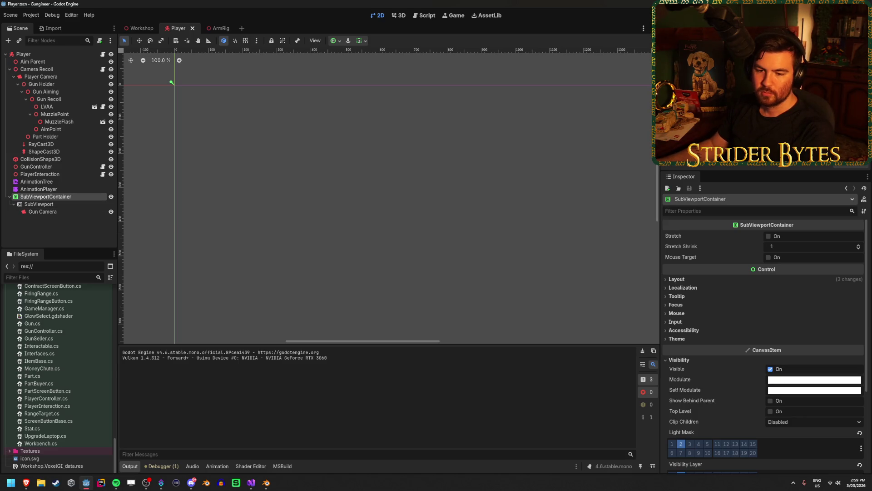
{"action": "left_click", "coordinate": [70, 212]}
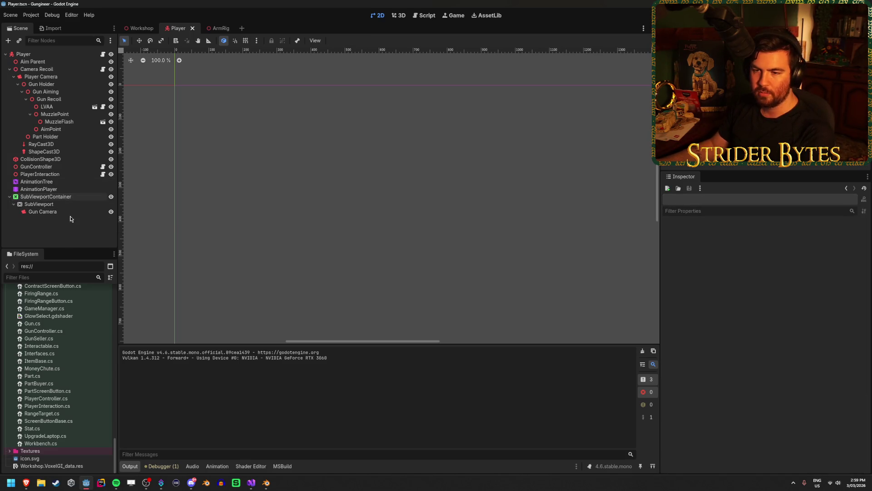
Step: Scroll through the Gun Camera's properties in the Inspector
{"action": "scroll", "coordinate": [719, 320], "scroll_direction": "down", "scroll_amount": 3}
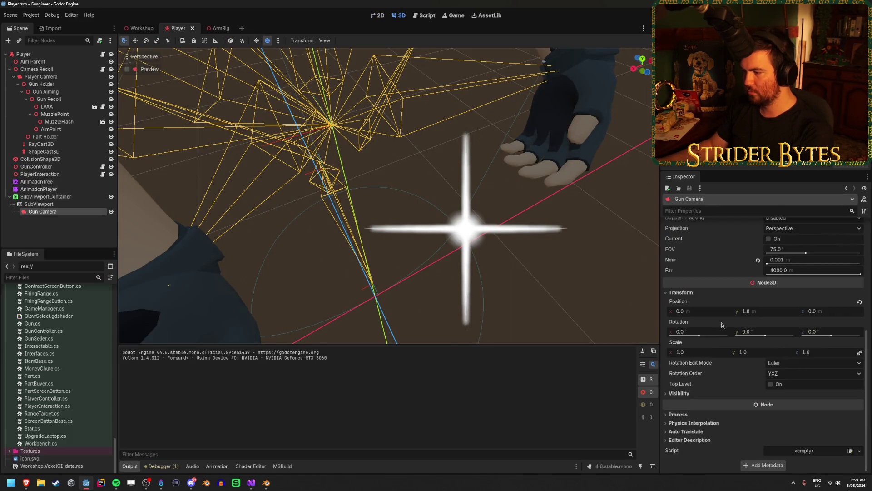
{"action": "scroll", "coordinate": [719, 321], "scroll_direction": "up", "scroll_amount": 4}
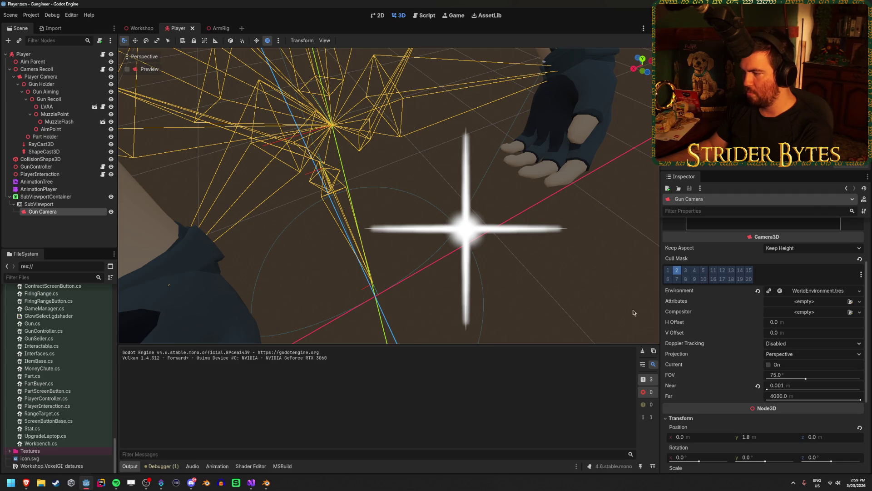
{"action": "scroll", "coordinate": [698, 312], "scroll_direction": "up", "scroll_amount": 1}
{"action": "scroll", "coordinate": [698, 312], "scroll_direction": "up", "scroll_amount": 1}
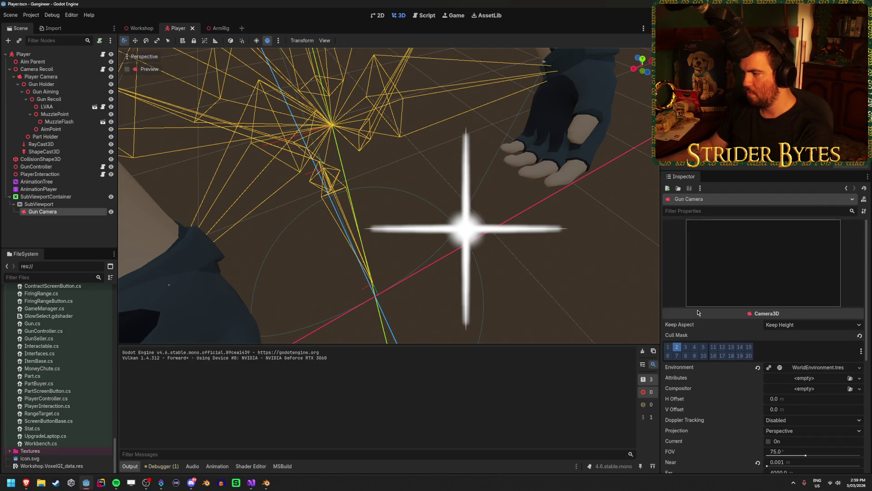
{"action": "scroll", "coordinate": [698, 312], "scroll_direction": "down", "scroll_amount": 4}
{"action": "scroll", "coordinate": [698, 312], "scroll_direction": "up", "scroll_amount": 4}
{"action": "scroll", "coordinate": [697, 309], "scroll_direction": "down", "scroll_amount": 4}
{"action": "scroll", "coordinate": [696, 305], "scroll_direction": "up", "scroll_amount": 4}
{"action": "scroll", "coordinate": [694, 301], "scroll_direction": "down", "scroll_amount": 4}
{"action": "scroll", "coordinate": [694, 301], "scroll_direction": "up", "scroll_amount": 4}
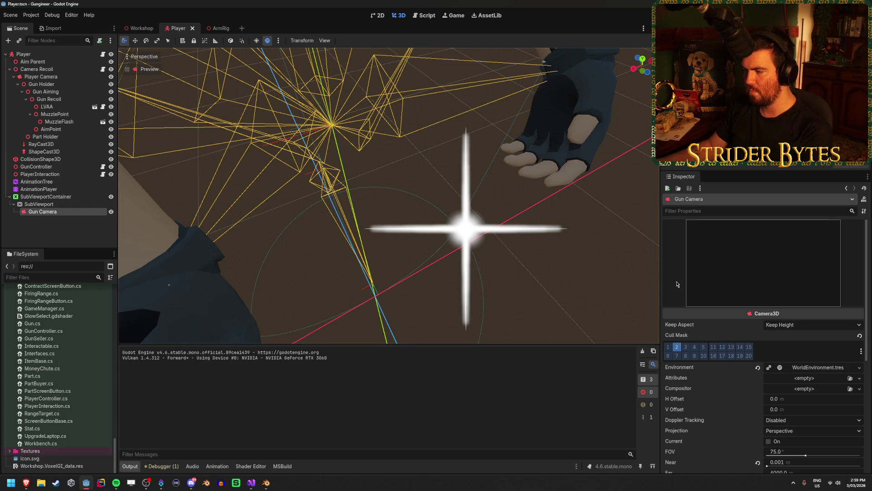
{"action": "scroll", "coordinate": [677, 284], "scroll_direction": "down", "scroll_amount": 3}
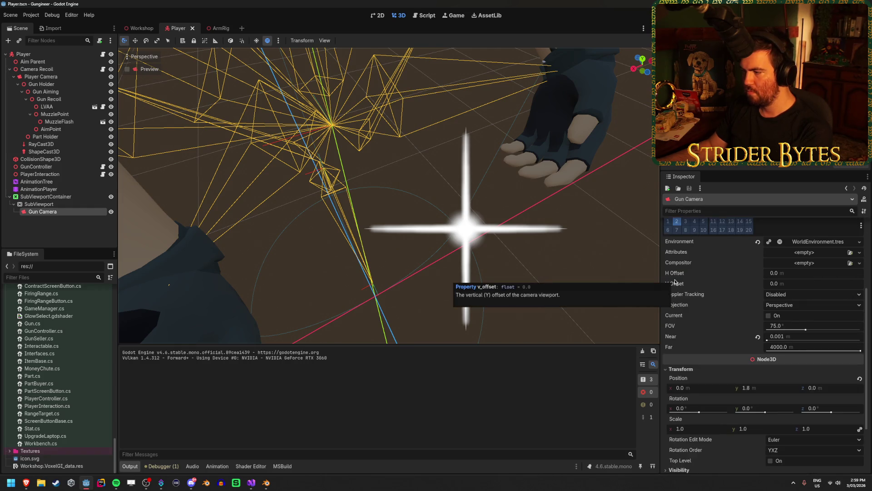
{"action": "scroll", "coordinate": [675, 282], "scroll_direction": "down", "scroll_amount": 2}
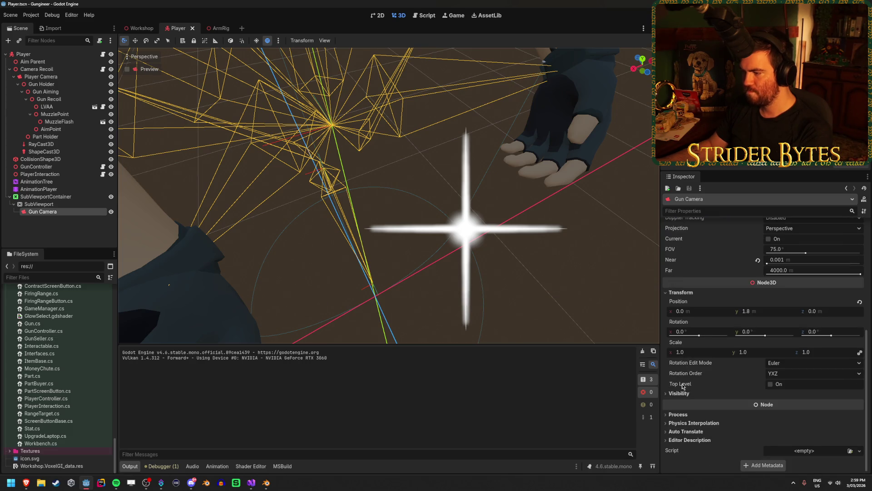
Step: Collapse and re-expand the Gun Camera's transform properties, then clear the selection
{"action": "left_click", "coordinate": [689, 293]}
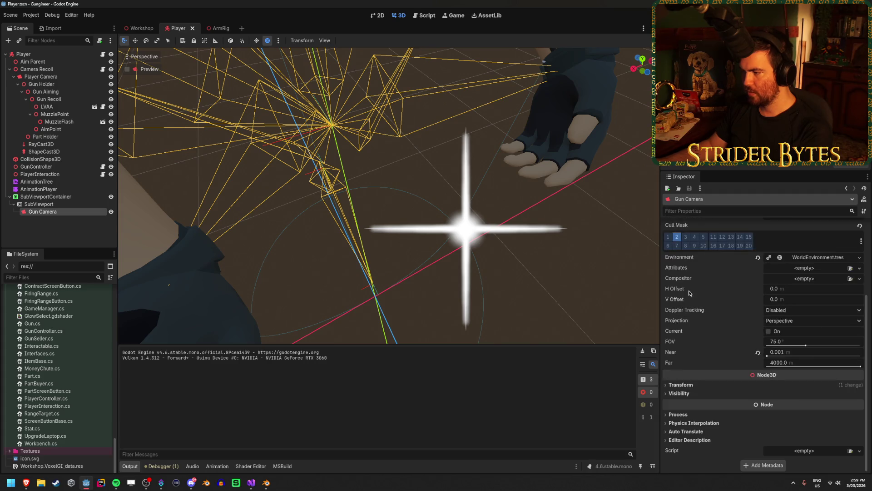
{"action": "left_click", "coordinate": [681, 384]}
{"action": "left_click", "coordinate": [62, 223]}
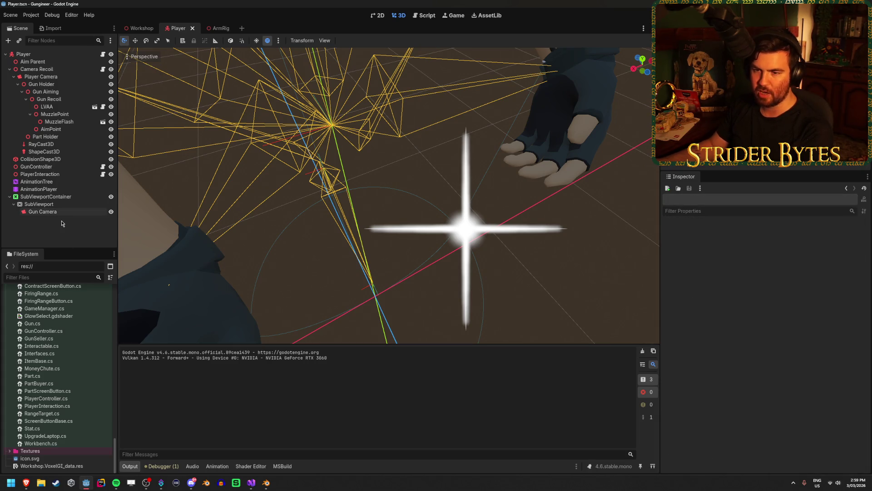
{"action": "left_click", "coordinate": [84, 212]}
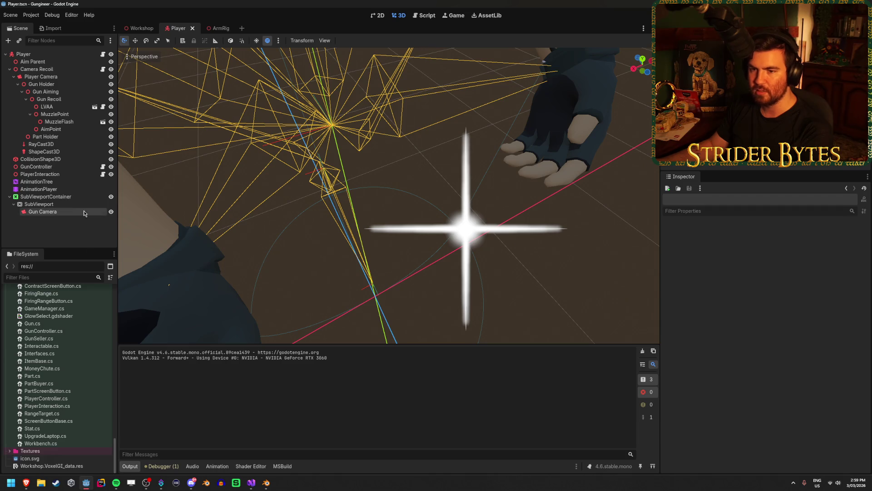
{"action": "scroll", "coordinate": [727, 291], "scroll_direction": "up", "scroll_amount": 5}
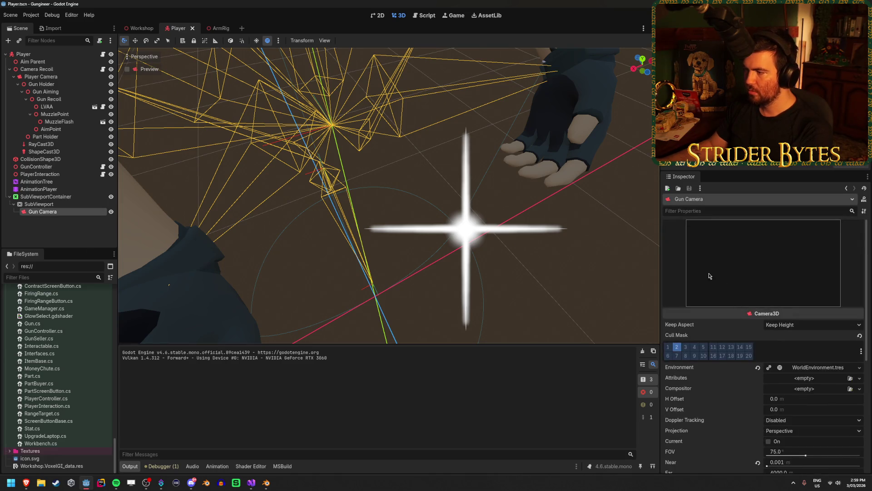
{"action": "left_click", "coordinate": [83, 232]}
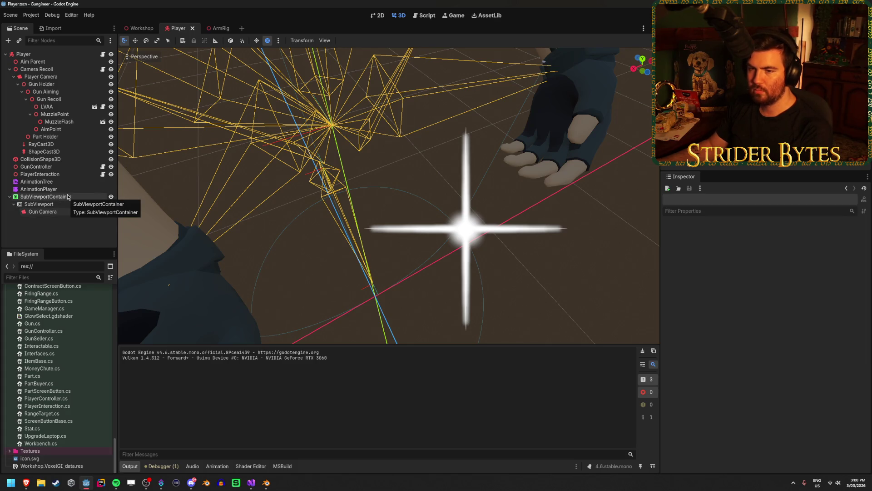
Step: Compare the SubViewport (2560×1440, Transparent BG) and SubViewportContainer properties
{"action": "left_click", "coordinate": [49, 205]}
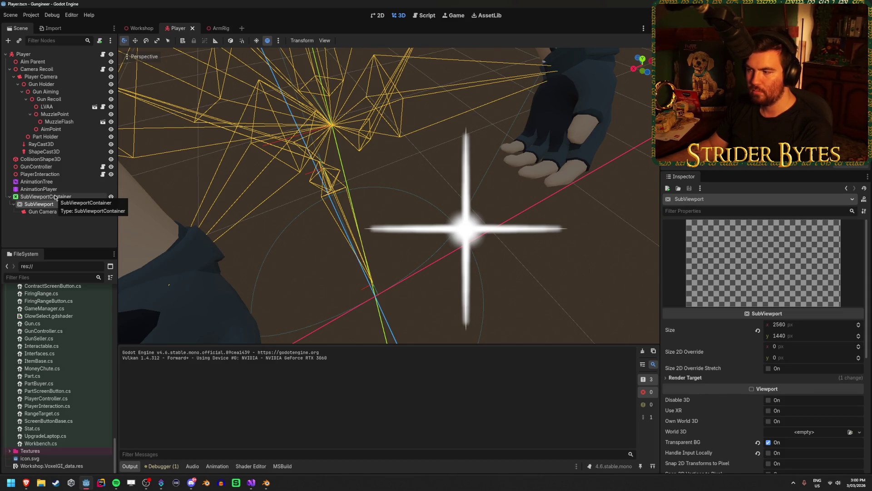
{"action": "left_click", "coordinate": [55, 197]}
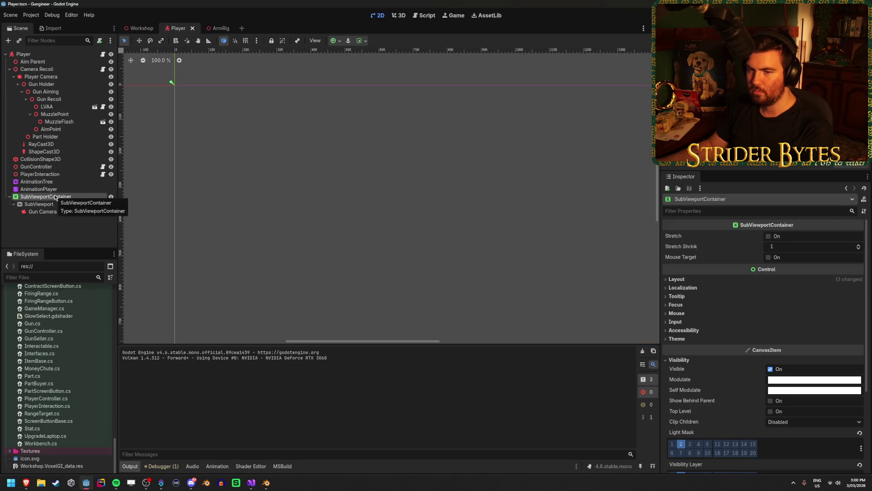
{"action": "left_click", "coordinate": [80, 237]}
{"action": "left_click", "coordinate": [50, 204]}
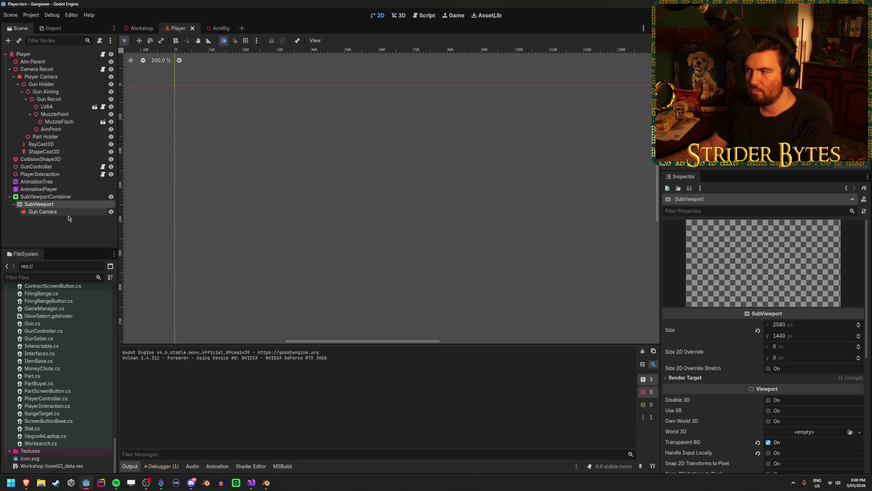
{"action": "left_click", "coordinate": [68, 218]}
{"action": "left_click", "coordinate": [65, 195]}
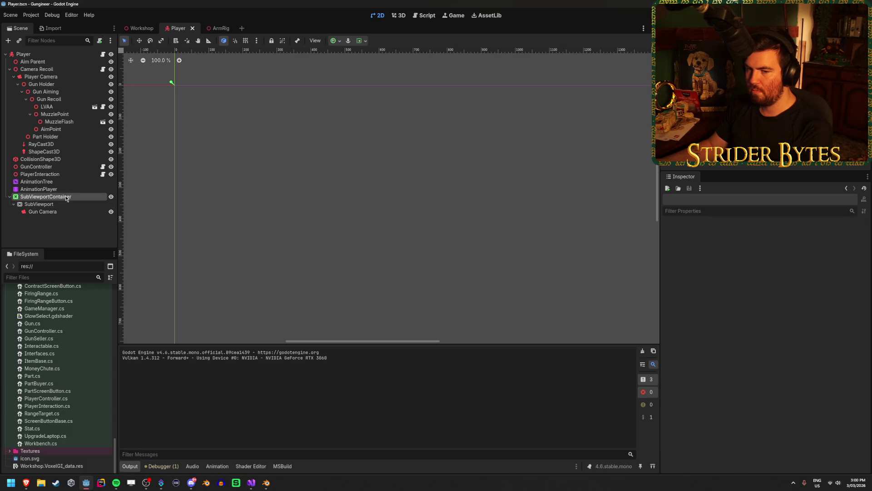
{"action": "left_click", "coordinate": [58, 229]}
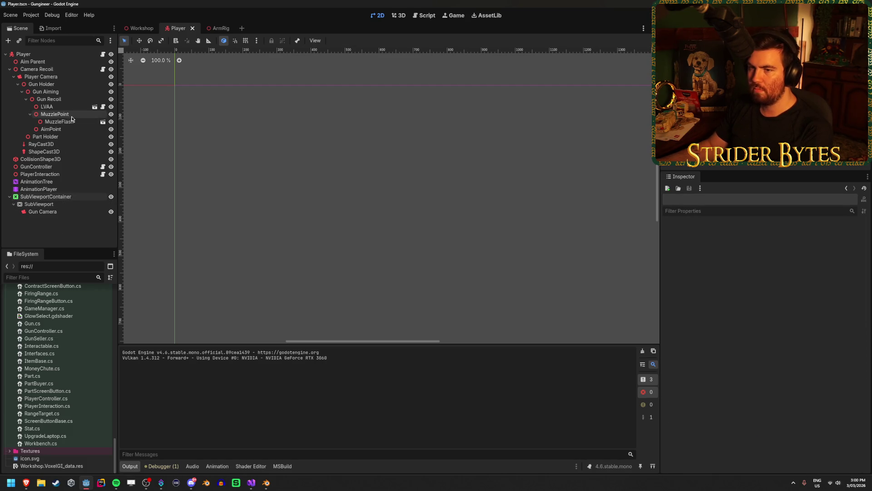
Step: In ArmRig, set ReloadGlint's Specular Mode to Disabled and save
{"action": "left_click", "coordinate": [209, 29]}
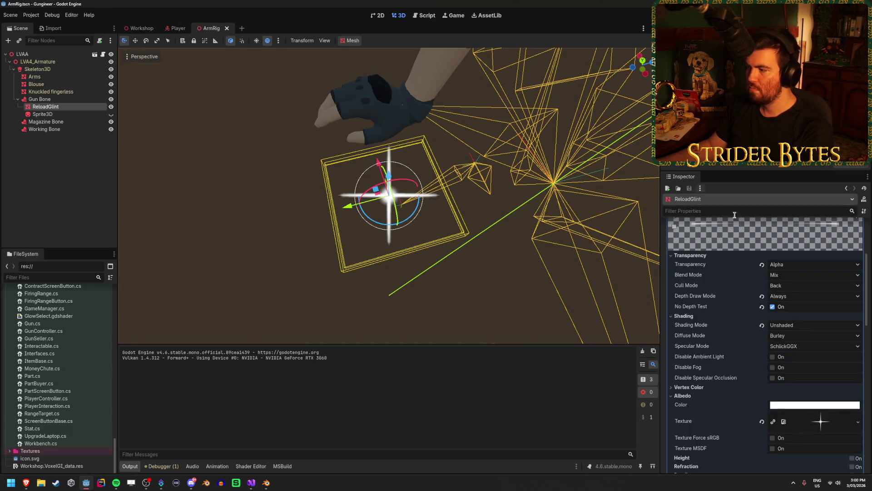
{"action": "left_click", "coordinate": [786, 348]}
{"action": "left_click", "coordinate": [784, 372]}
{"action": "mouse_move", "coordinate": [688, 346]}
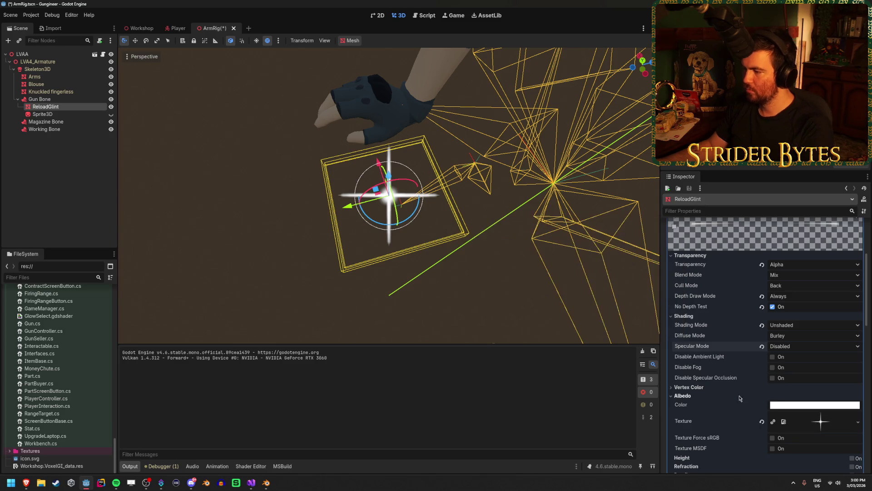
{"action": "key", "text": "ctrl+s"}
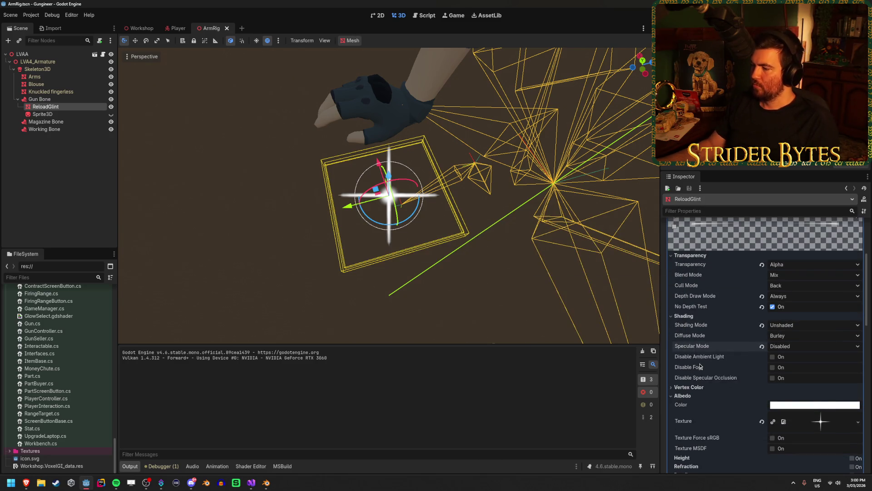
Step: Disable ambient light, fog and specular occlusion on the glint material and save
{"action": "mouse_move", "coordinate": [693, 369]}
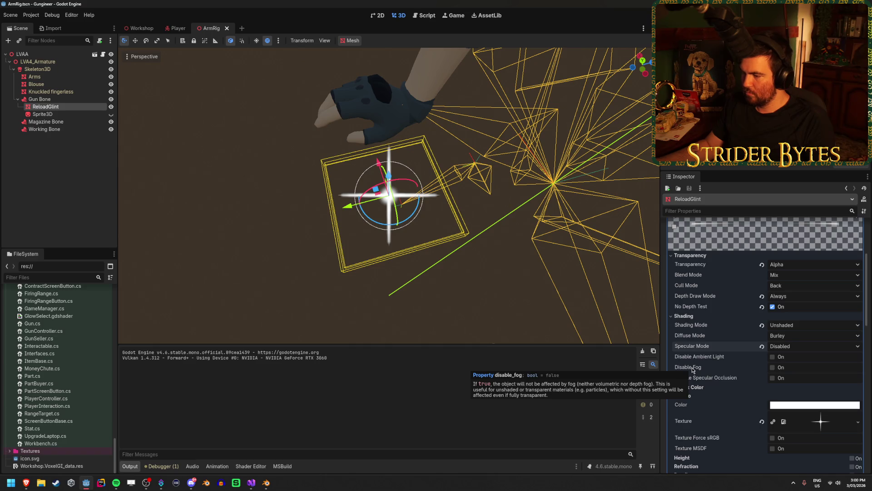
{"action": "left_click", "coordinate": [772, 368]}
{"action": "left_click", "coordinate": [773, 357]}
{"action": "left_click", "coordinate": [772, 378]}
{"action": "key", "text": "ctrl+s"}
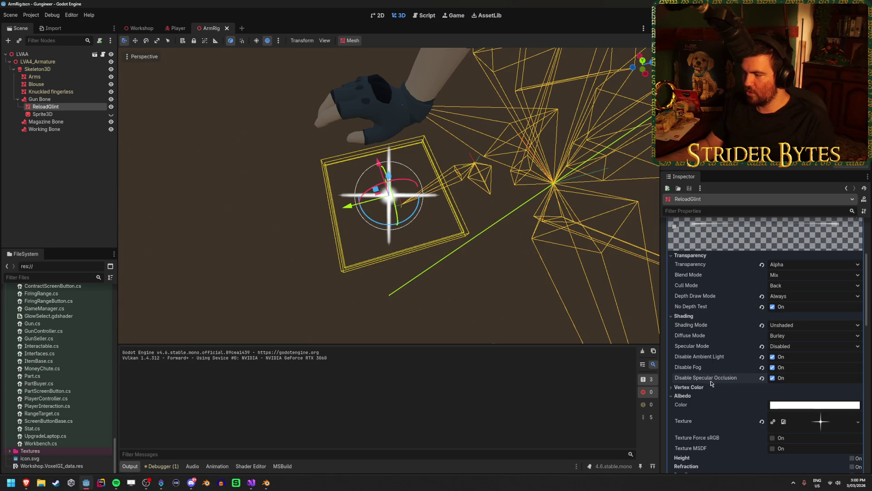
Step: Try vertex colour as albedo, revert it, and save the scene again
{"action": "left_click", "coordinate": [700, 387]}
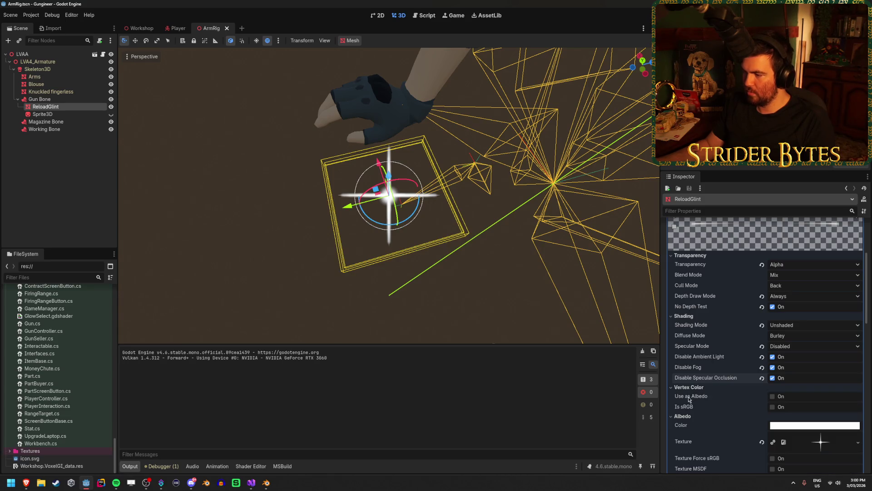
{"action": "left_click", "coordinate": [772, 397]}
{"action": "left_click", "coordinate": [773, 397]}
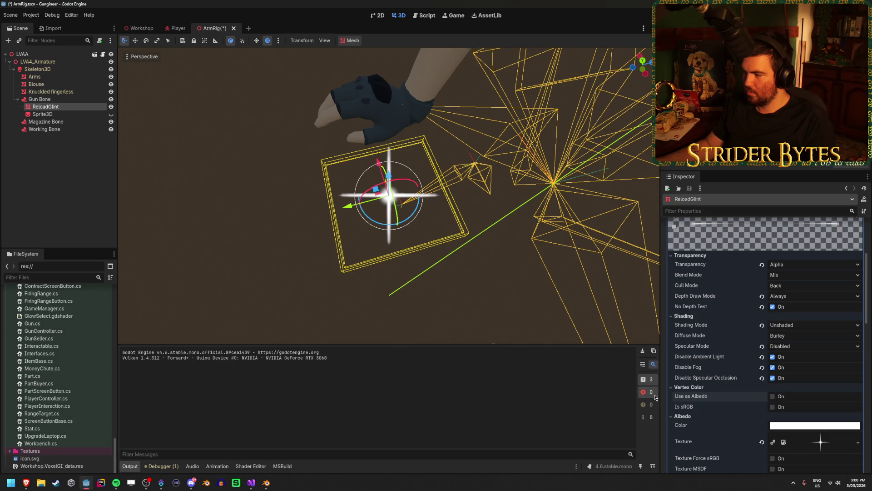
{"action": "left_click", "coordinate": [700, 387]}
{"action": "scroll", "coordinate": [700, 390], "scroll_direction": "down", "scroll_amount": 3}
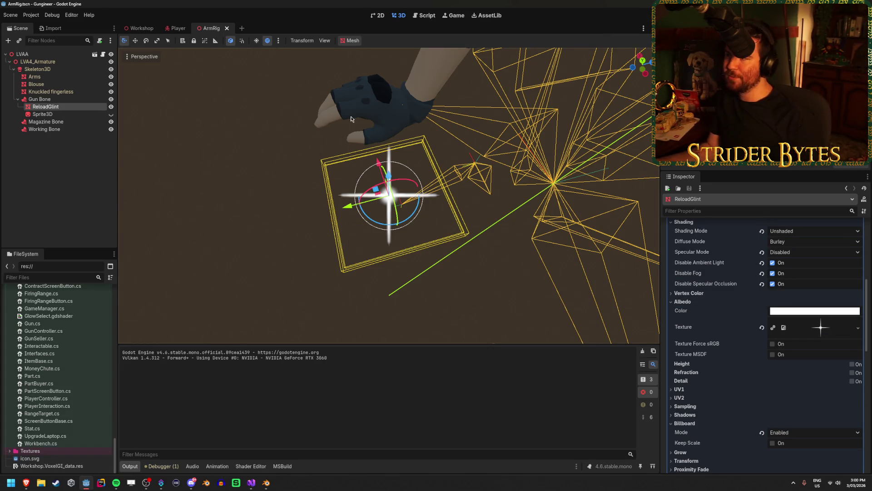
{"action": "key", "text": "ctrl+s"}
Step: Move ReloadGlint to visual layer 2 only and run the game to test
{"action": "scroll", "coordinate": [725, 340], "scroll_direction": "down", "scroll_amount": 10}
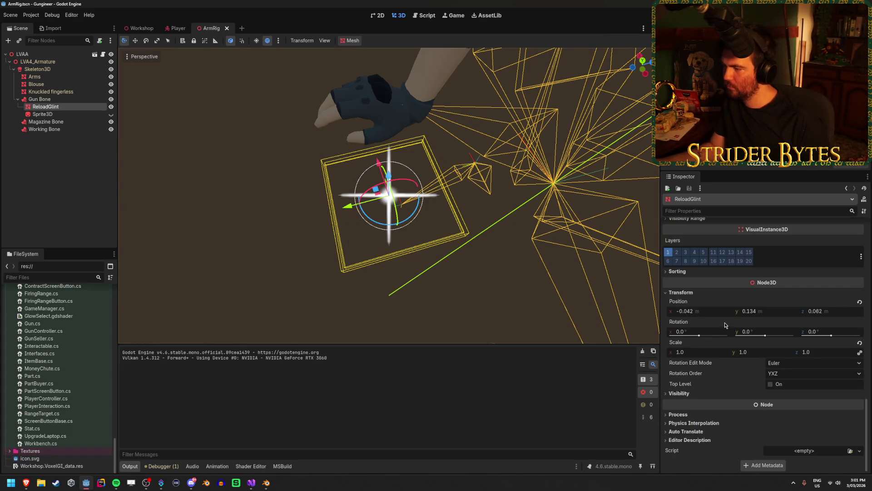
{"action": "left_click", "coordinate": [667, 253]}
{"action": "left_click", "coordinate": [677, 252]}
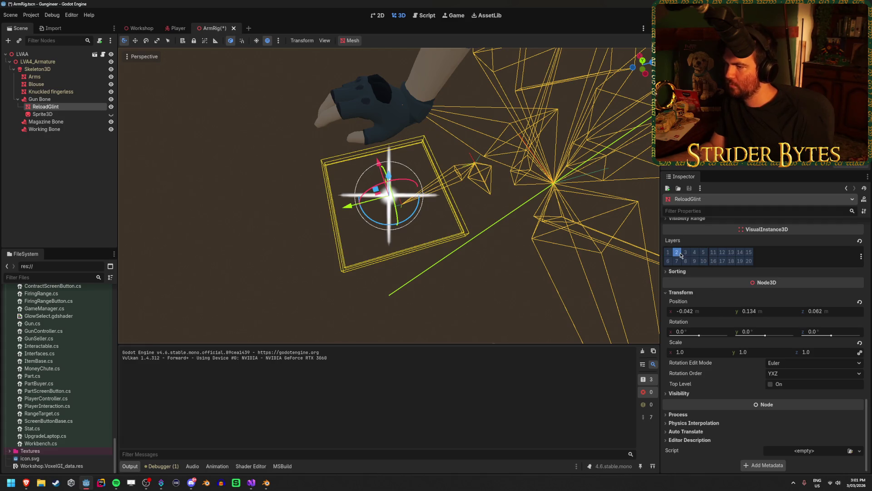
{"action": "key", "text": "F5"}
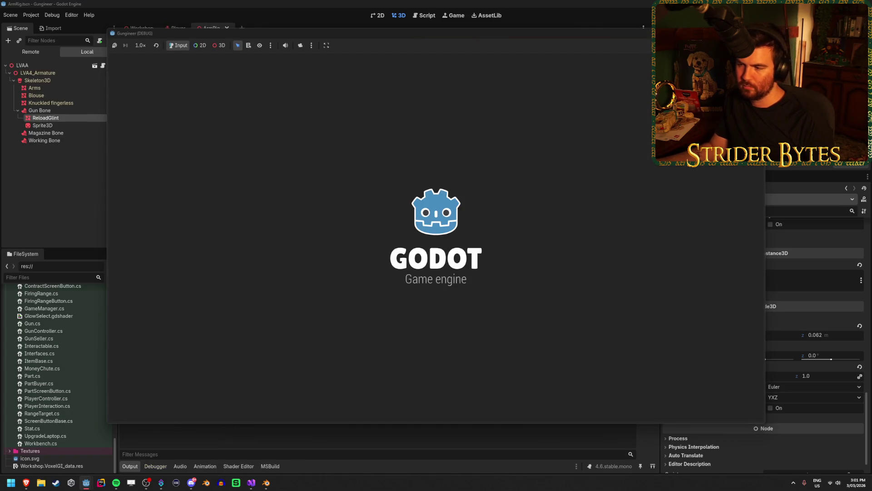
Step: Walk to the range, reload repeatedly to watch the star glint, then return to GunController.cs
{"action": "key", "text": "w"}
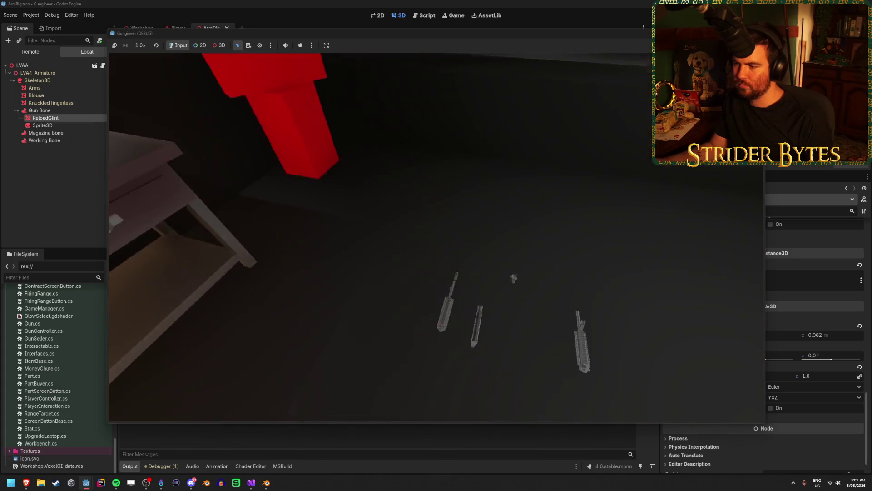
{"action": "key", "text": "e"}
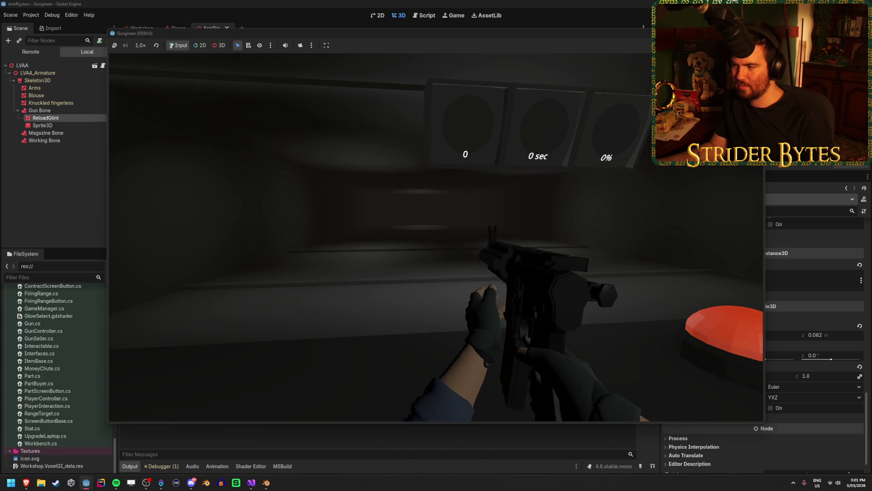
{"action": "key", "text": "r"}
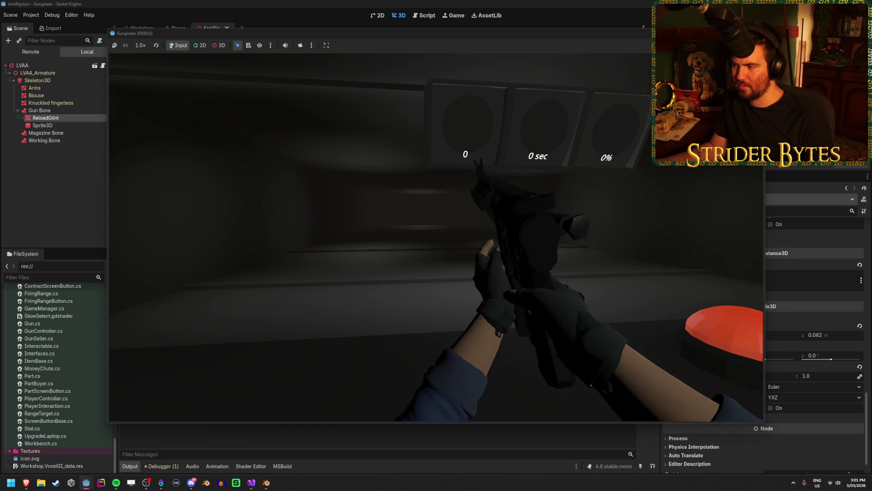
{"action": "key", "text": "r"}
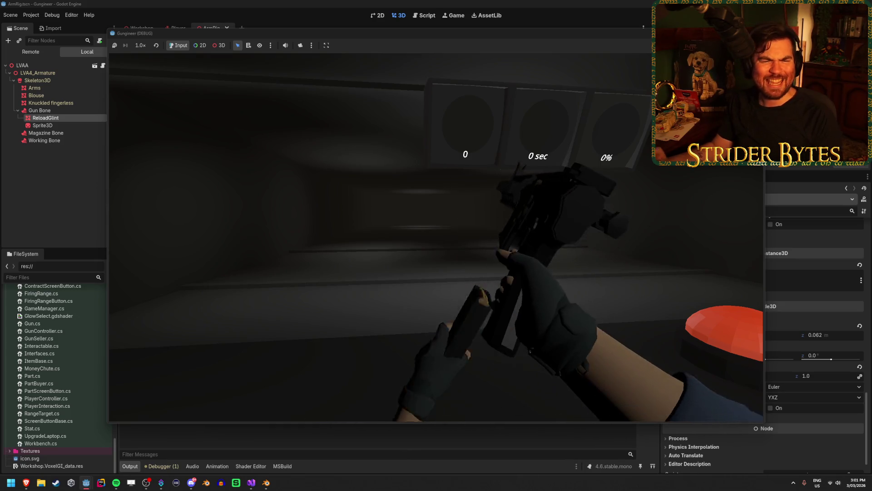
{"action": "key", "text": "s"}
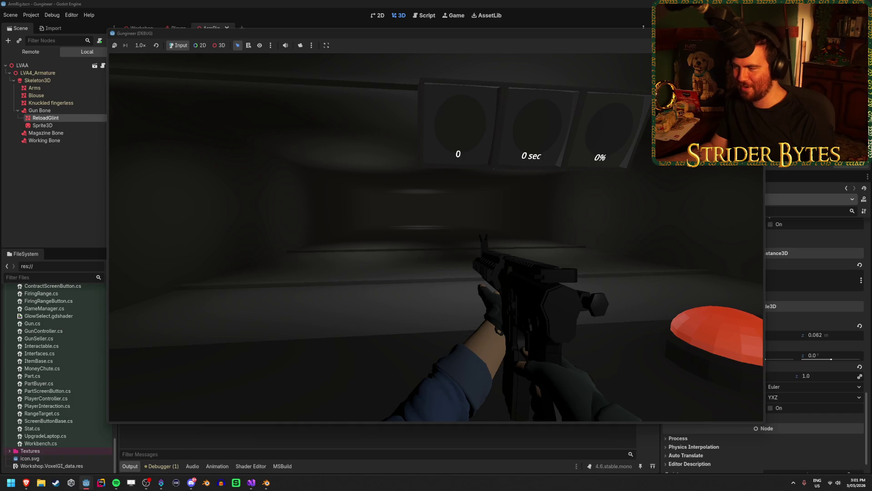
{"action": "key", "text": "r"}
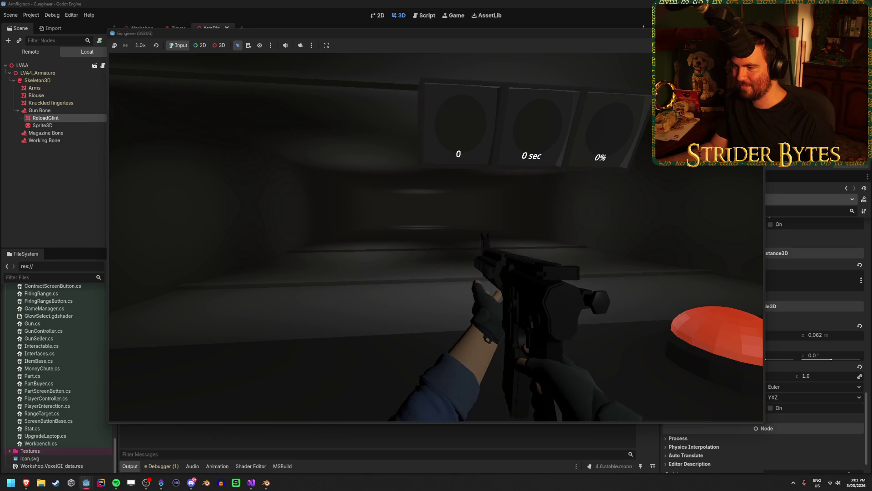
{"action": "key", "text": "r"}
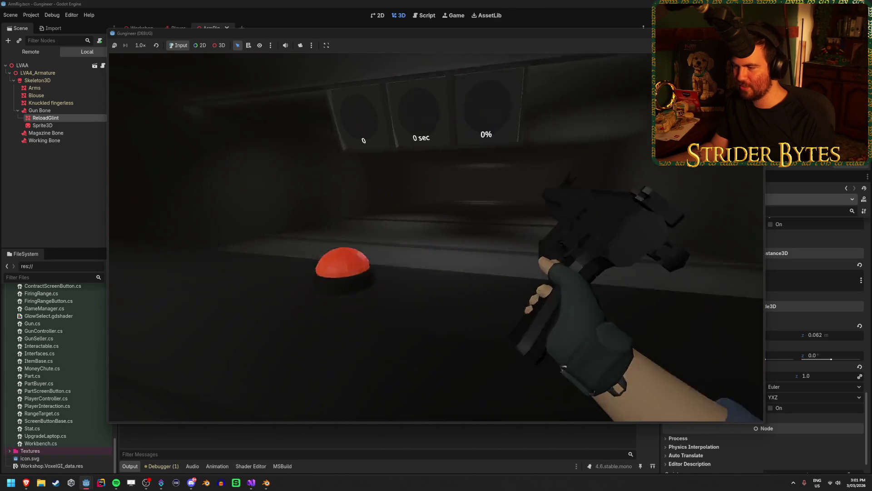
{"action": "key", "text": "r"}
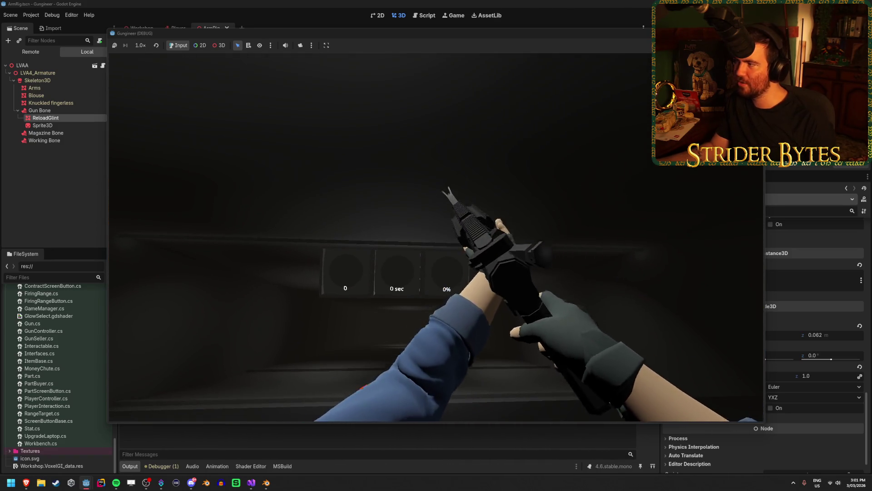
{"action": "key", "text": "F8"}
{"action": "left_click", "coordinate": [252, 485]}
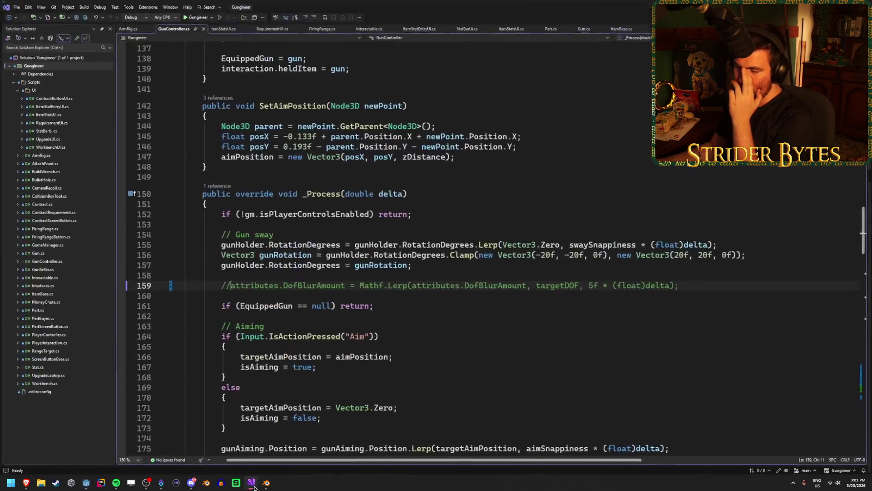
Step: Review the await timer line in GunController.cs's Reload() method unchanged, then return to Godot
{"action": "left_click", "coordinate": [717, 283]}
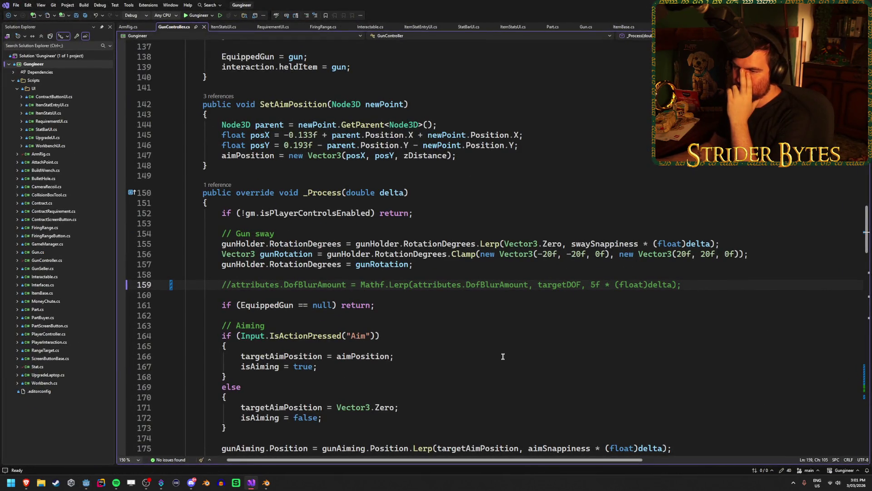
{"action": "scroll", "coordinate": [503, 356], "scroll_direction": "down", "scroll_amount": 20}
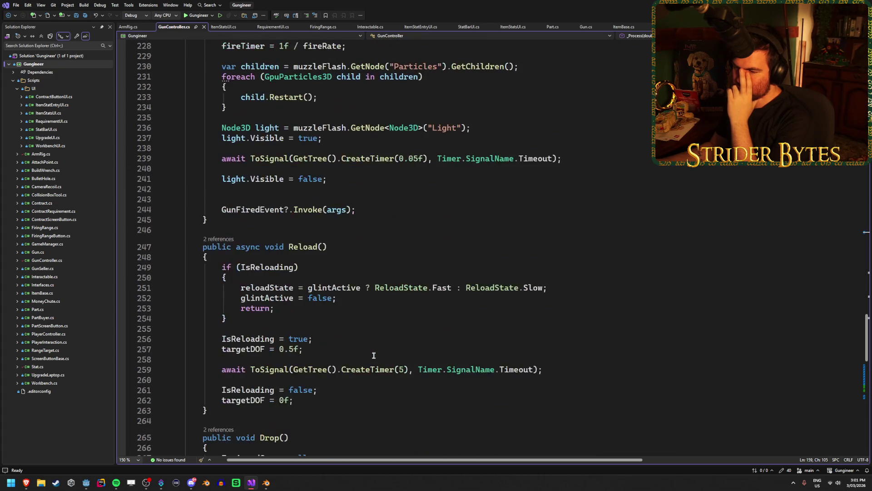
{"action": "scroll", "coordinate": [373, 355], "scroll_direction": "down", "scroll_amount": 4}
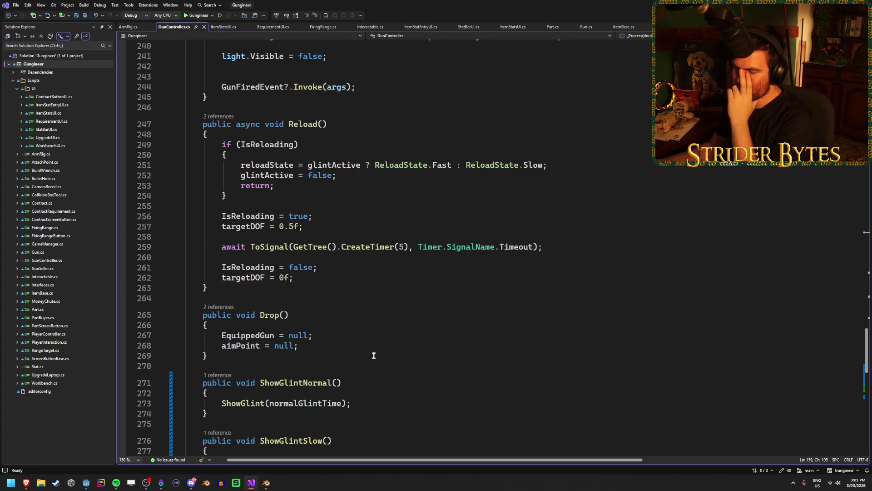
{"action": "left_click_drag", "start_coordinate": [551, 247], "coordinate": [222, 247]}
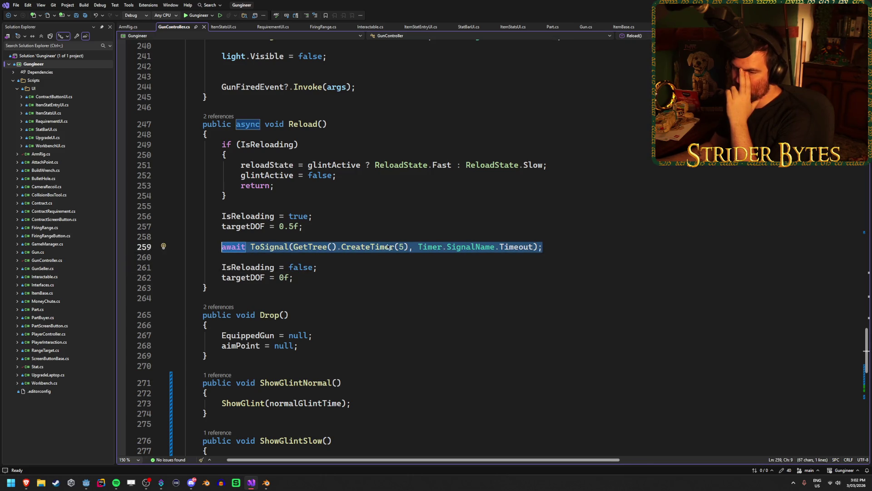
{"action": "left_click", "coordinate": [570, 248]}
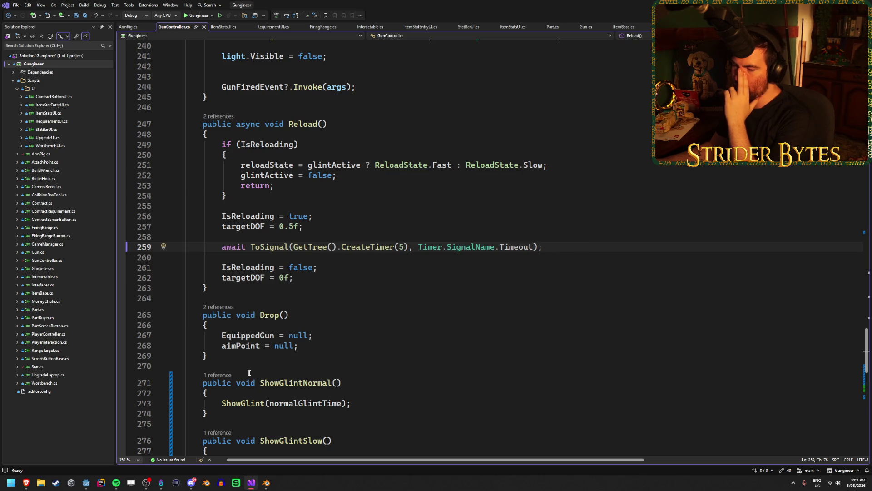
{"action": "left_click", "coordinate": [86, 483]}
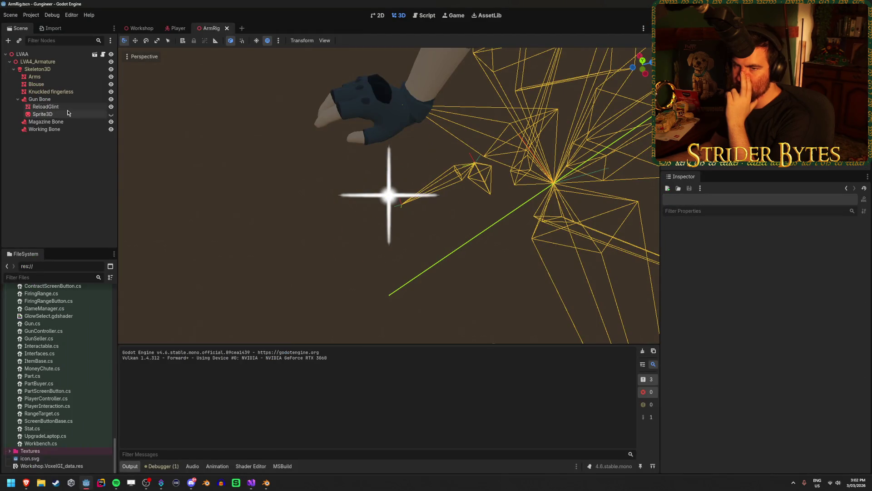
Step: Open the Player scene's AnimationTree state machine and select the Idle→Stage 4 transition
{"action": "left_click", "coordinate": [178, 28]}
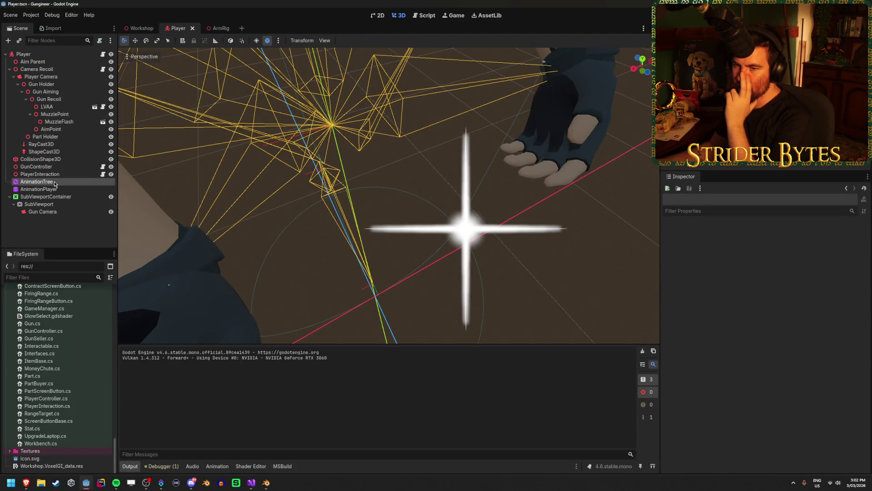
{"action": "left_click", "coordinate": [54, 182]}
{"action": "left_click", "coordinate": [72, 183]}
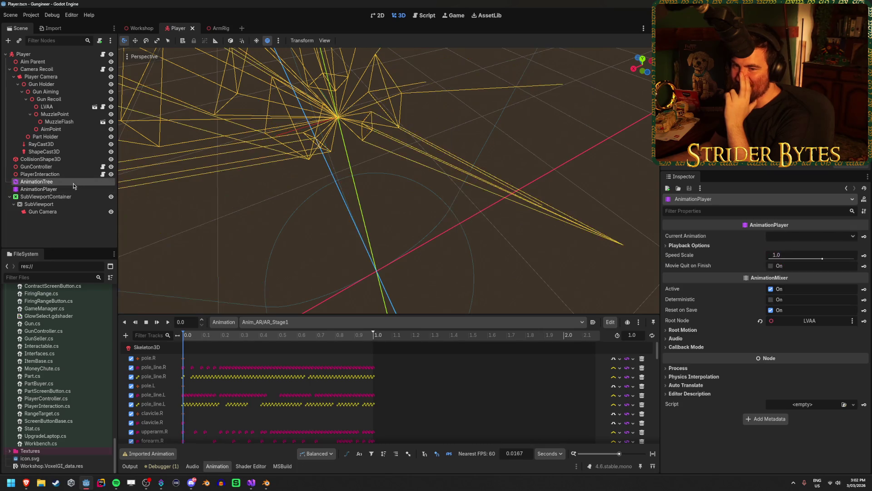
{"action": "left_click", "coordinate": [353, 385]}
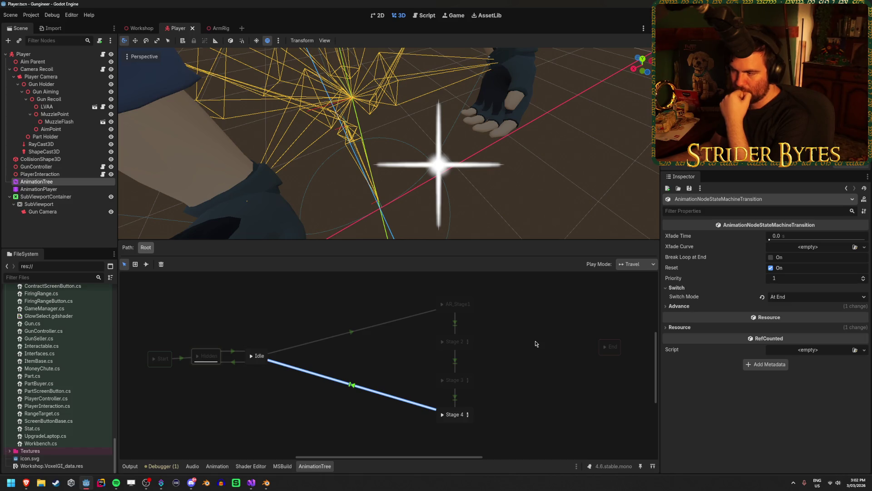
Step: Check the transition's Resource properties, then bring up the AnimationNodeTransition documentation in the browser
{"action": "left_click", "coordinate": [699, 327]}
{"action": "left_click", "coordinate": [699, 327]}
{"action": "key", "text": "alt+Tab"}
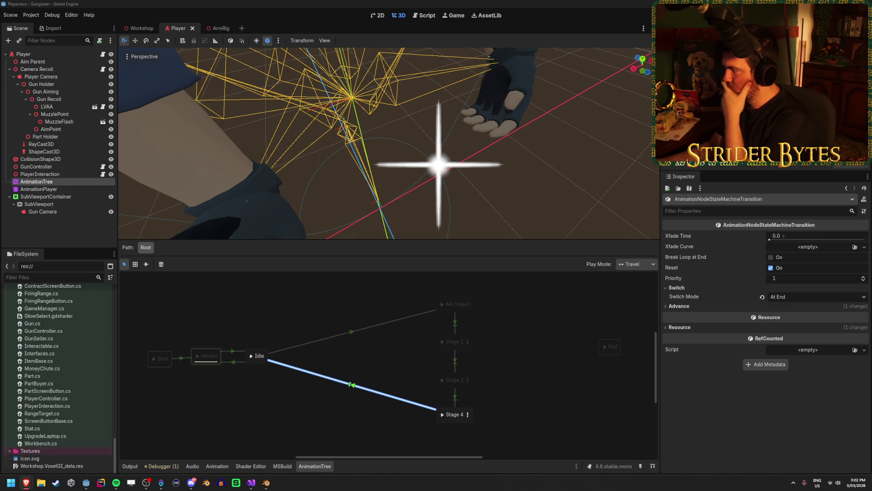
{"action": "key", "text": "alt+Tab"}
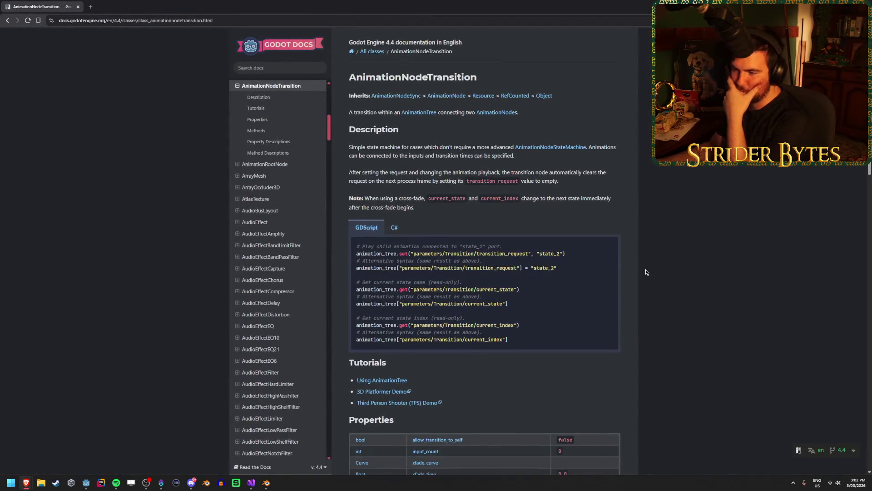
Step: Switch the AnimationNodeTransition example to C#, skim Properties and Methods, then return to Godot
{"action": "left_click", "coordinate": [396, 227]}
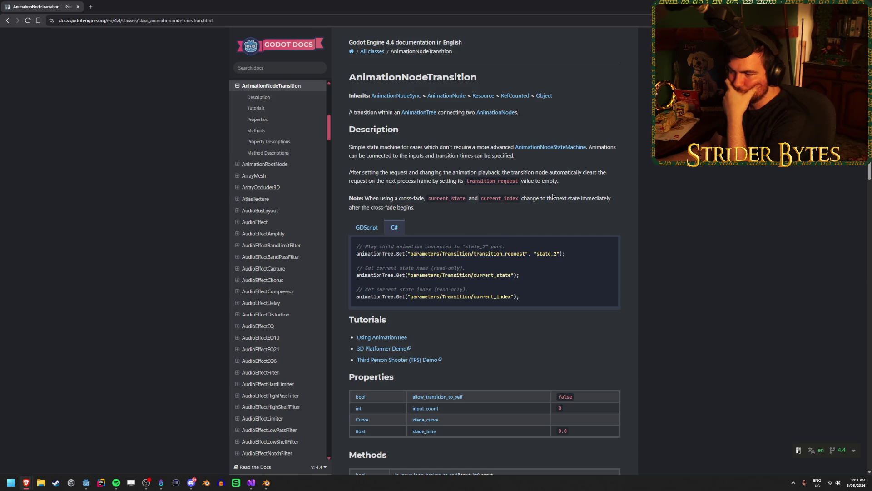
{"action": "scroll", "coordinate": [668, 237], "scroll_direction": "down", "scroll_amount": 4}
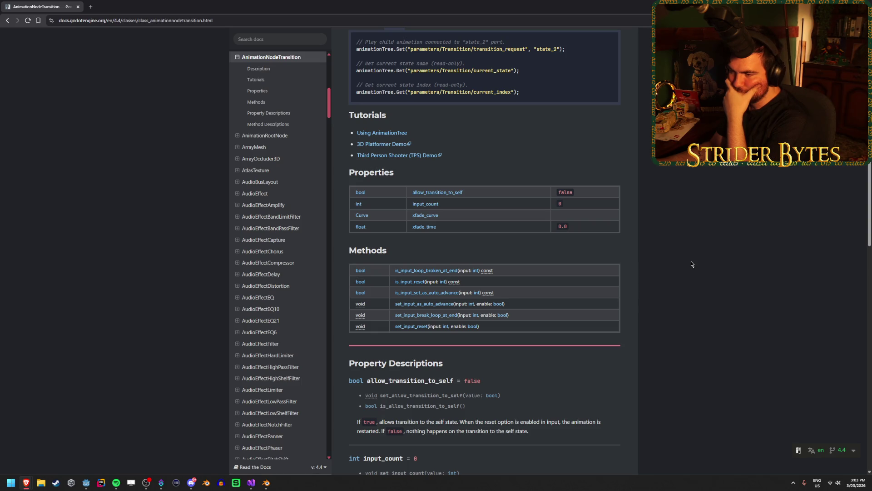
{"action": "scroll", "coordinate": [688, 264], "scroll_direction": "down", "scroll_amount": 5}
{"action": "scroll", "coordinate": [650, 291], "scroll_direction": "down", "scroll_amount": 8}
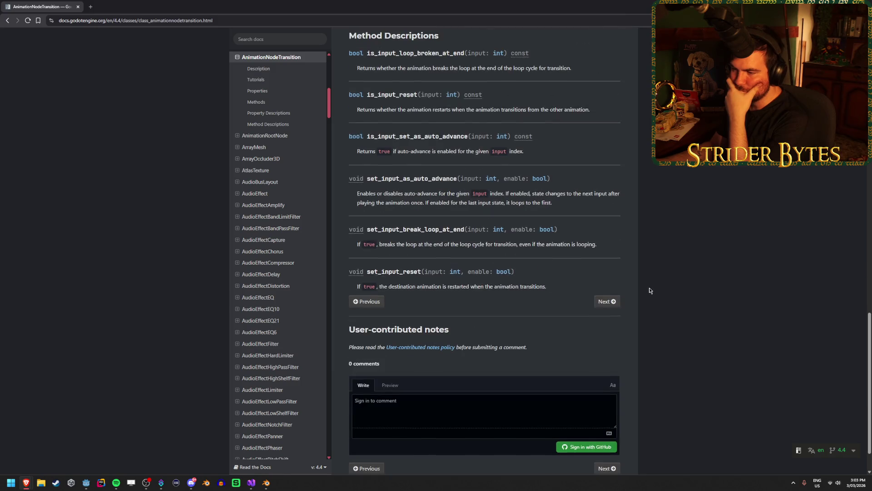
{"action": "key", "text": "Home"}
{"action": "right_click", "coordinate": [651, 291]}
{"action": "key", "text": "Escape"}
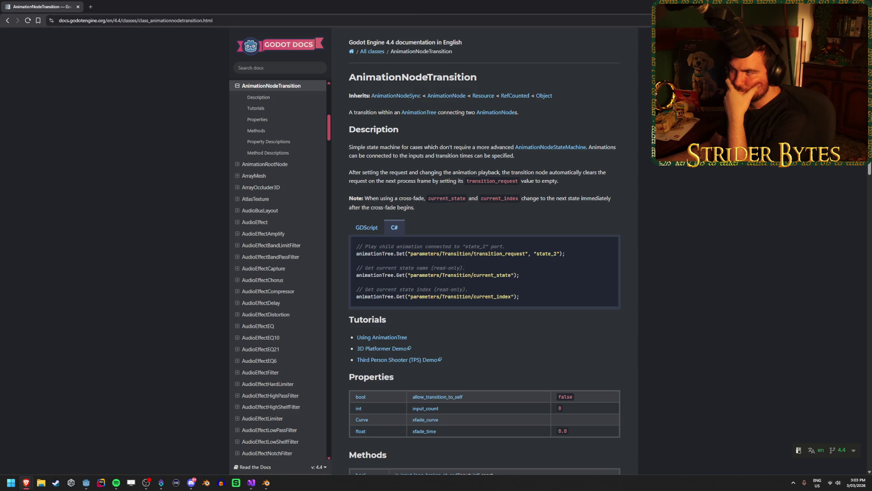
{"action": "key", "text": "alt+Tab"}
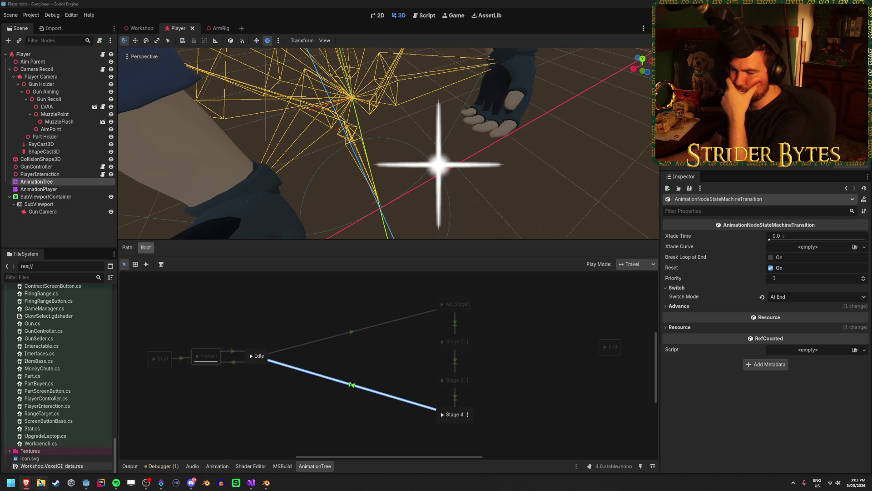
Step: Close the unneeded Godot docs, animation import search and Reddit browser windows
{"action": "mouse_move", "coordinate": [27, 482]}
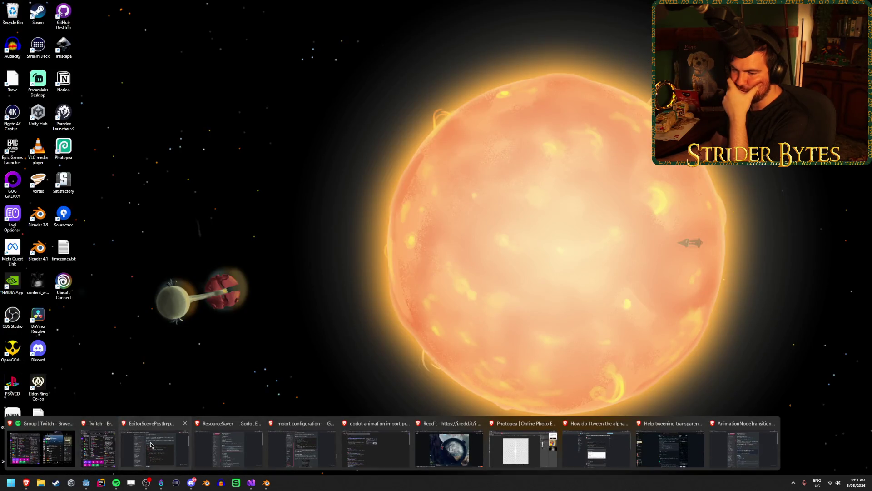
{"action": "middle_click", "coordinate": [151, 445]}
{"action": "middle_click", "coordinate": [151, 447]}
{"action": "middle_click", "coordinate": [149, 449]}
{"action": "middle_click", "coordinate": [147, 450]}
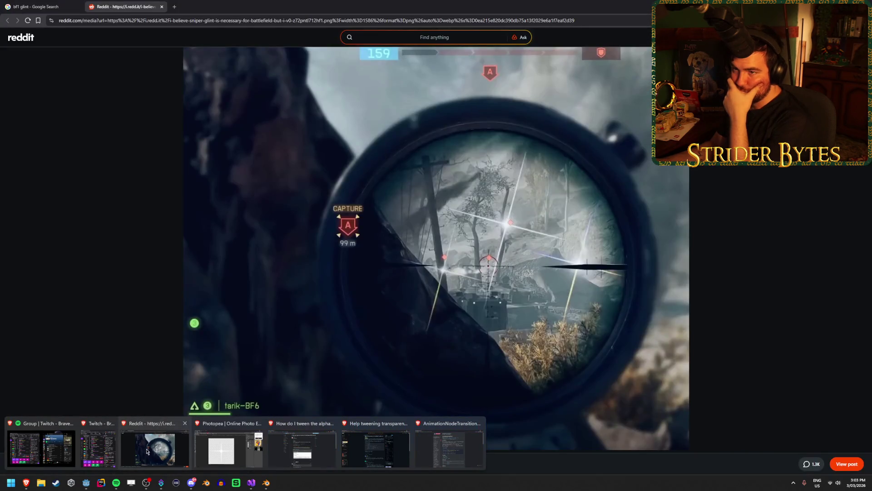
{"action": "middle_click", "coordinate": [147, 451]}
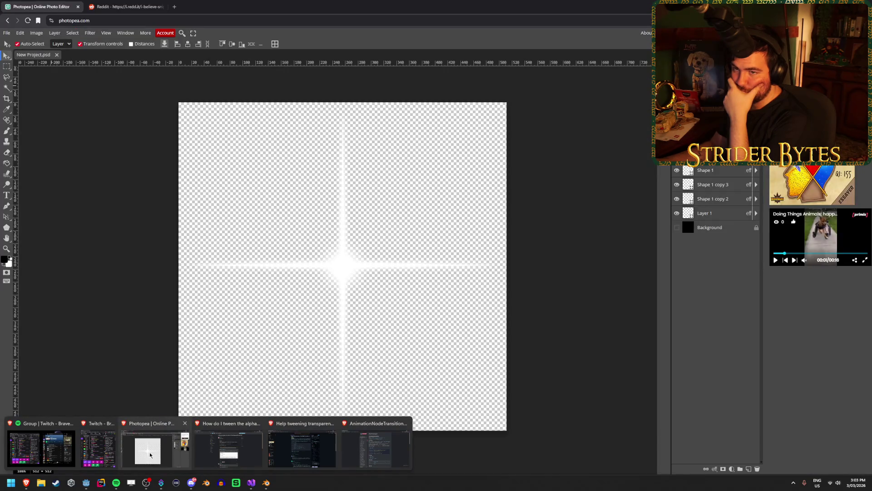
Step: Save the Photopea glint image over GlintRaw.psd in Gungineer/Raw/textures, confirming the replace
{"action": "left_click", "coordinate": [150, 454]}
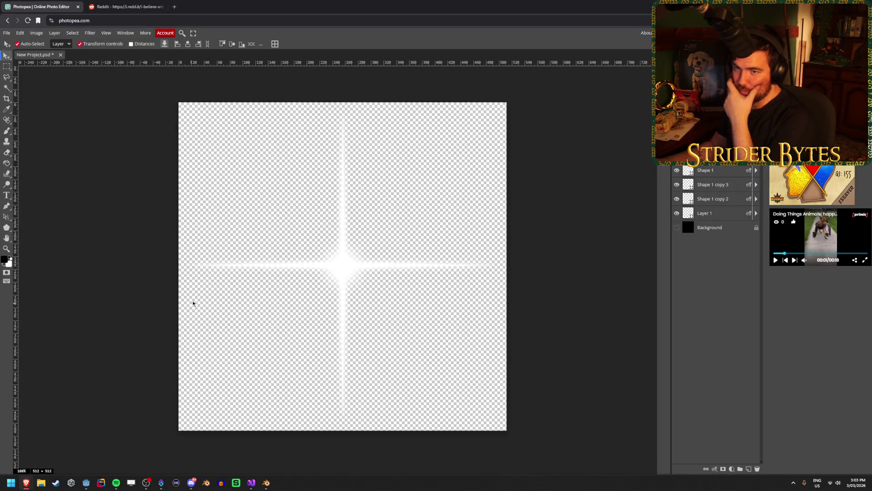
{"action": "key", "text": "ctrl+s"}
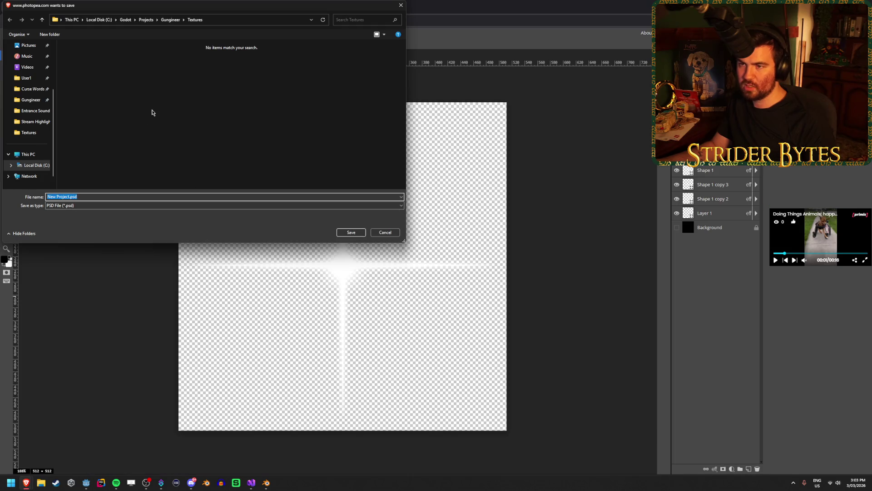
{"action": "left_click", "coordinate": [166, 19]}
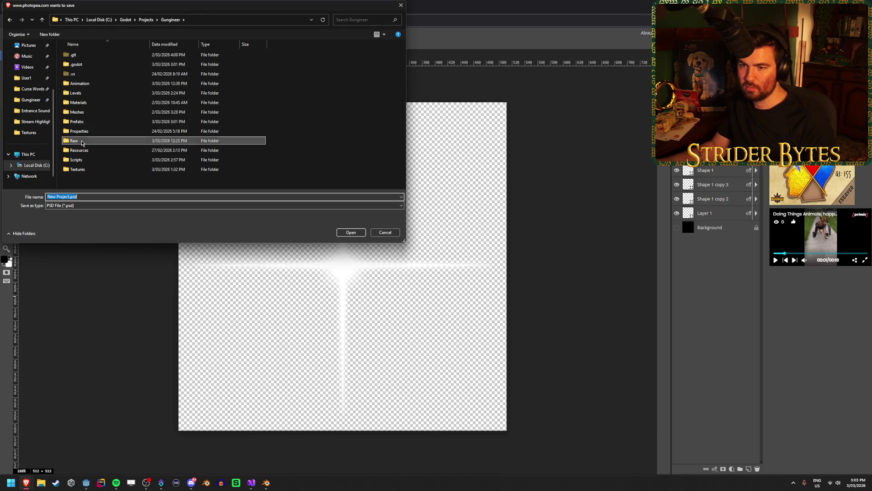
{"action": "double_click", "coordinate": [74, 141]}
{"action": "double_click", "coordinate": [84, 64]}
{"action": "left_click", "coordinate": [85, 67]}
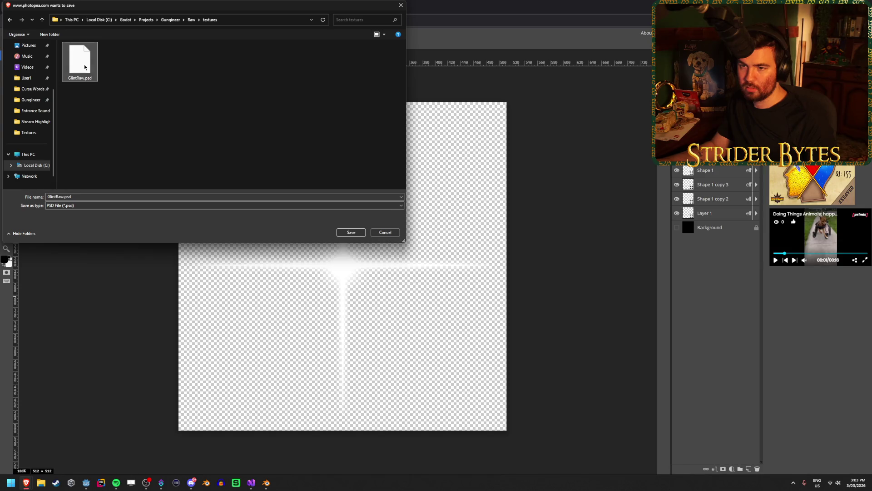
{"action": "left_click", "coordinate": [349, 233]}
{"action": "left_click", "coordinate": [452, 240]}
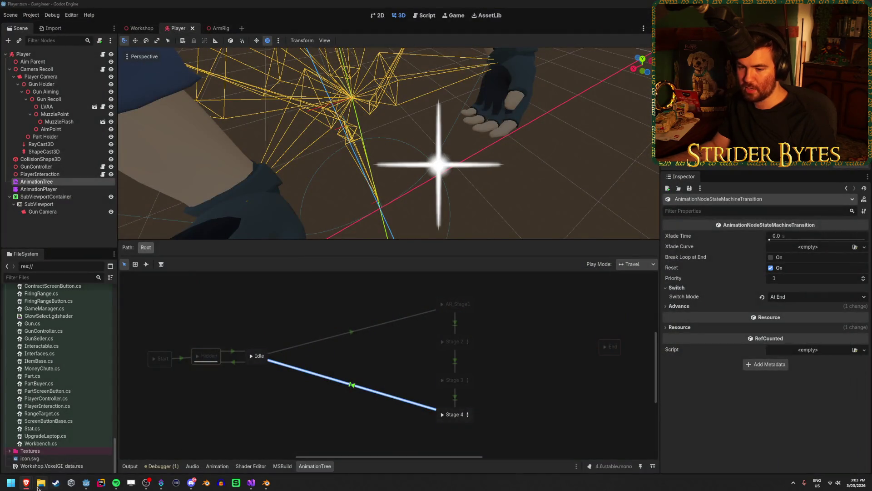
Step: Maximize the docs browser and open the AnimationNodeStateMachineTransition reference page via docs search
{"action": "mouse_move", "coordinate": [26, 482]}
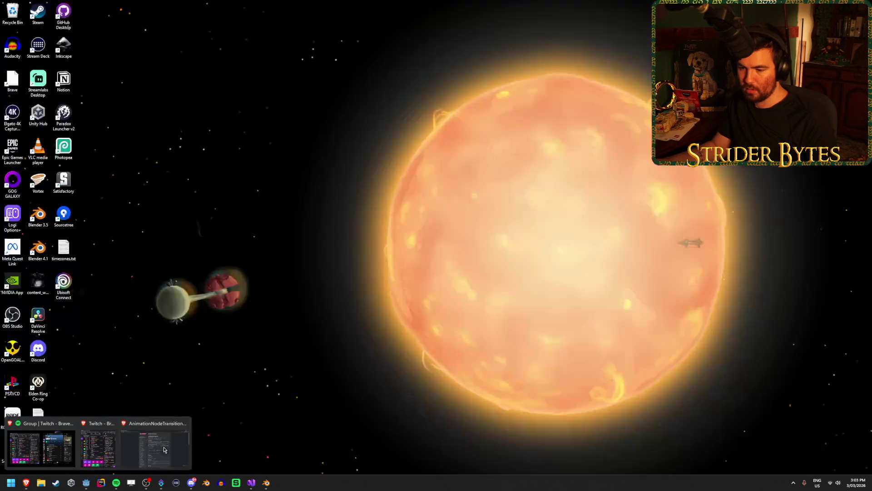
{"action": "left_click", "coordinate": [302, 448]}
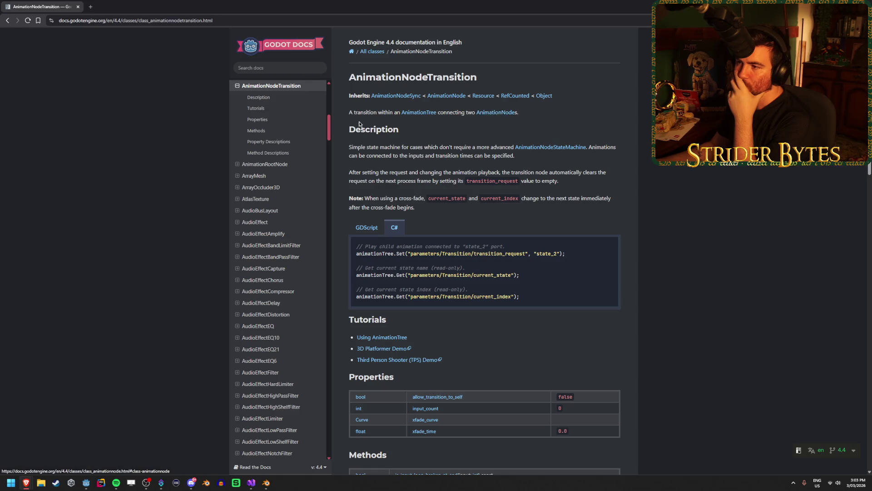
{"action": "mouse_move", "coordinate": [488, 6]}
{"action": "left_mouse_down"}
{"action": "mouse_move", "coordinate": [407, 310]}
{"action": "mouse_move", "coordinate": [409, 325]}
{"action": "mouse_move", "coordinate": [500, 407]}
{"action": "mouse_move", "coordinate": [476, 439]}
{"action": "left_mouse_up"}
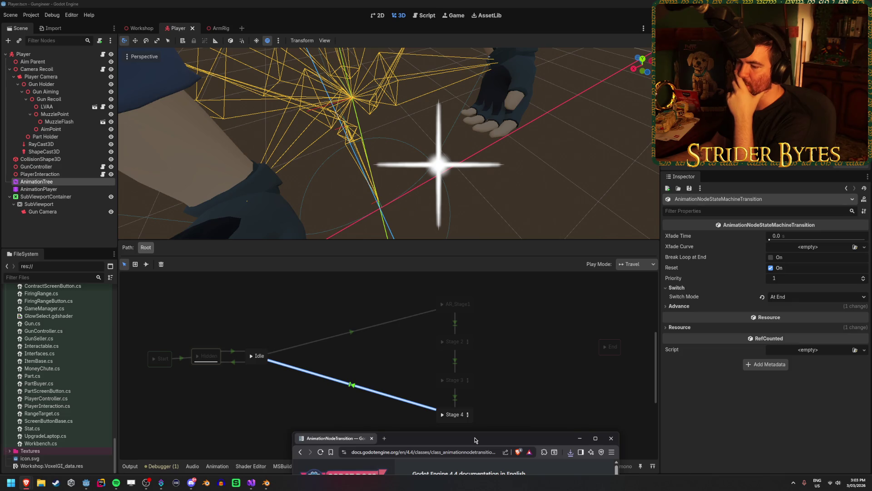
{"action": "double_click", "coordinate": [475, 440]}
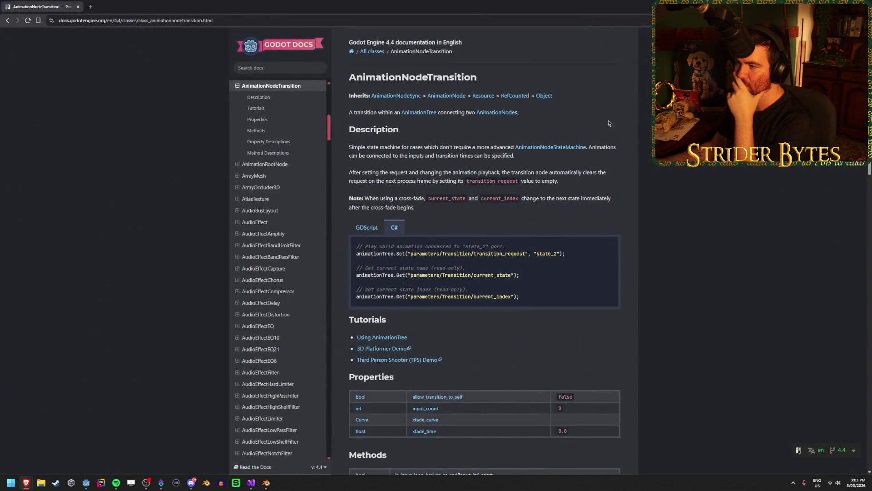
{"action": "left_click", "coordinate": [298, 67]}
{"action": "type", "text": "an"}
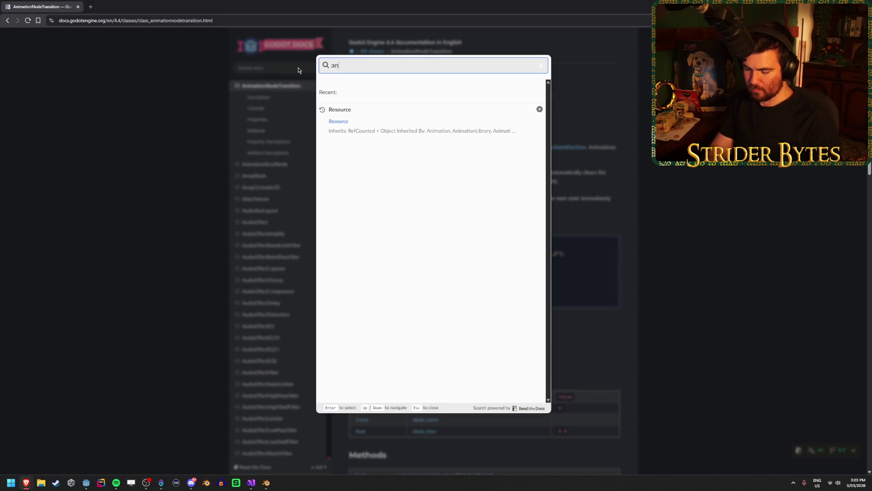
{"action": "type", "text": "imationnodesta"}
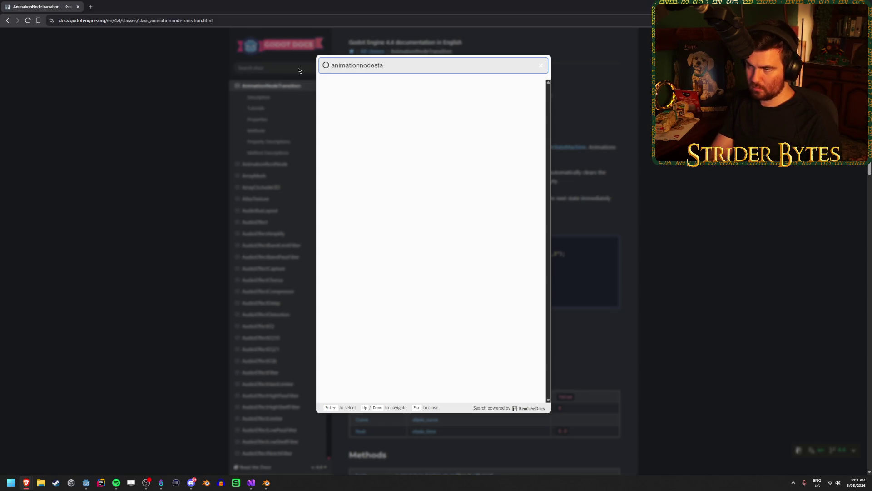
{"action": "type", "text": "temachine"}
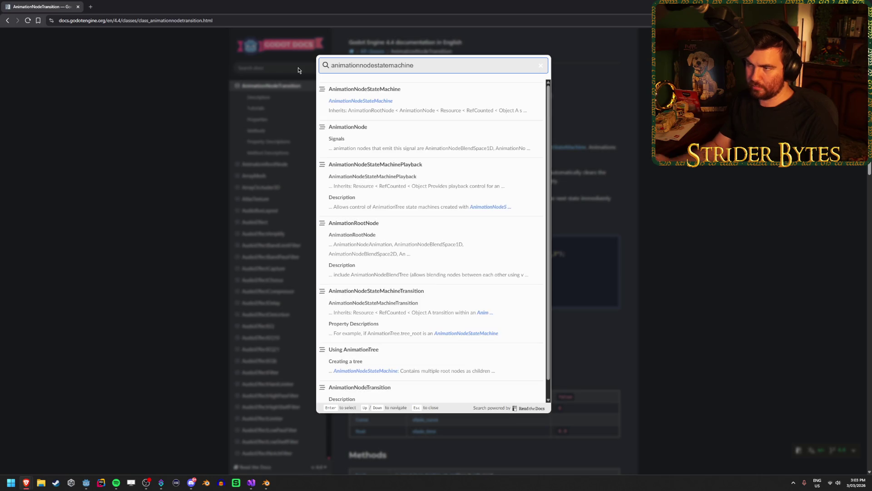
{"action": "type", "text": "transition"}
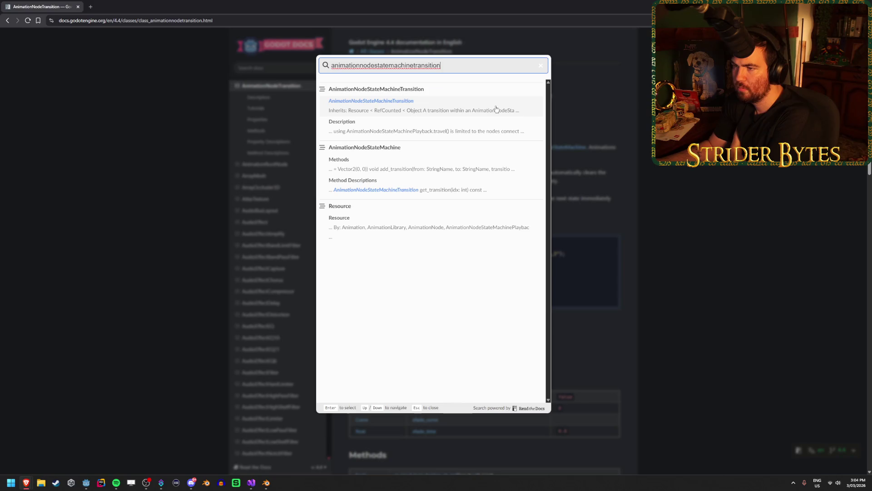
{"action": "left_click", "coordinate": [390, 102]}
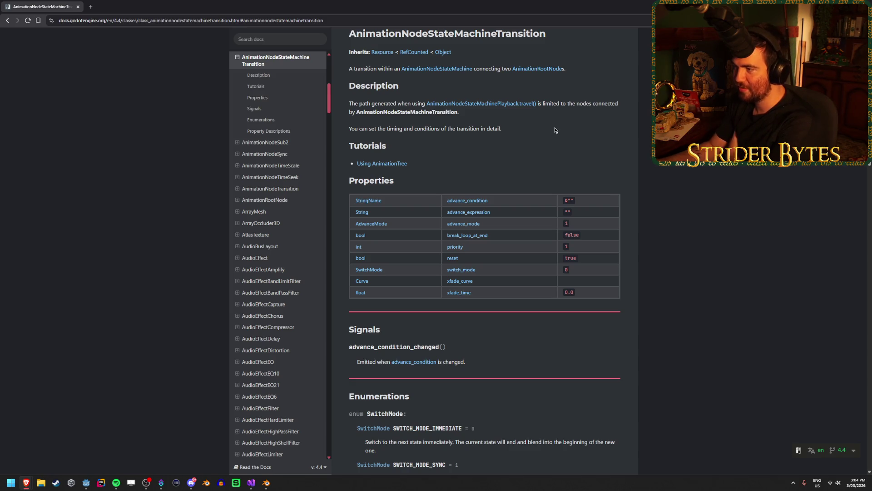
Step: Read the advance_condition description, then show the Idle→Stage 4 transition's Advance settings in Godot
{"action": "scroll", "coordinate": [616, 114], "scroll_direction": "up", "scroll_amount": 1}
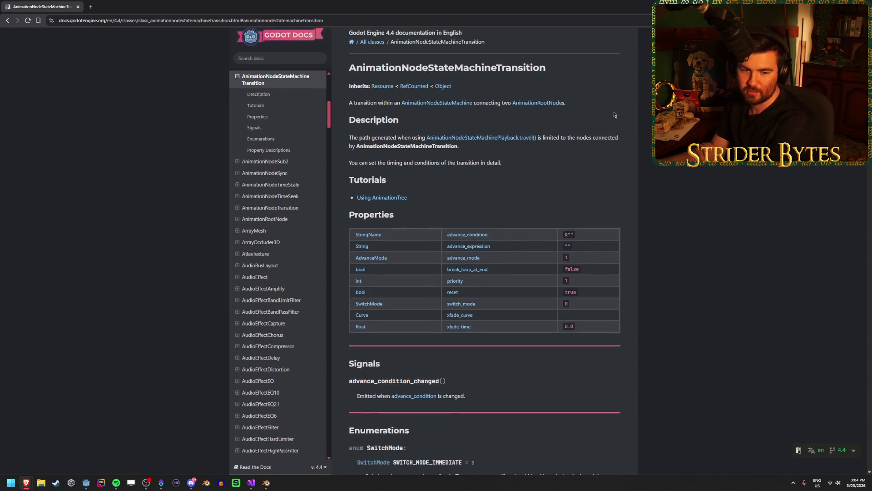
{"action": "scroll", "coordinate": [620, 130], "scroll_direction": "down", "scroll_amount": 4}
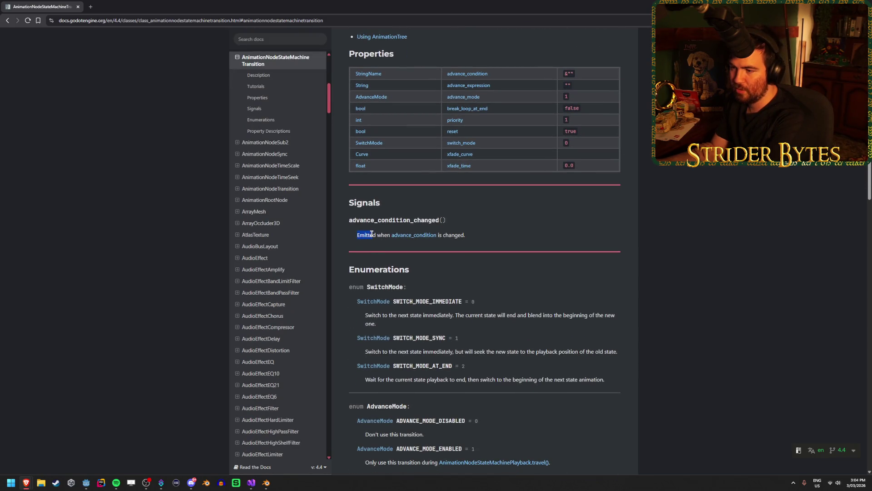
{"action": "left_click_drag", "start_coordinate": [367, 245], "coordinate": [371, 235]}
{"action": "left_click", "coordinate": [367, 239]}
{"action": "left_click", "coordinate": [86, 482]}
{"action": "left_click", "coordinate": [688, 307]}
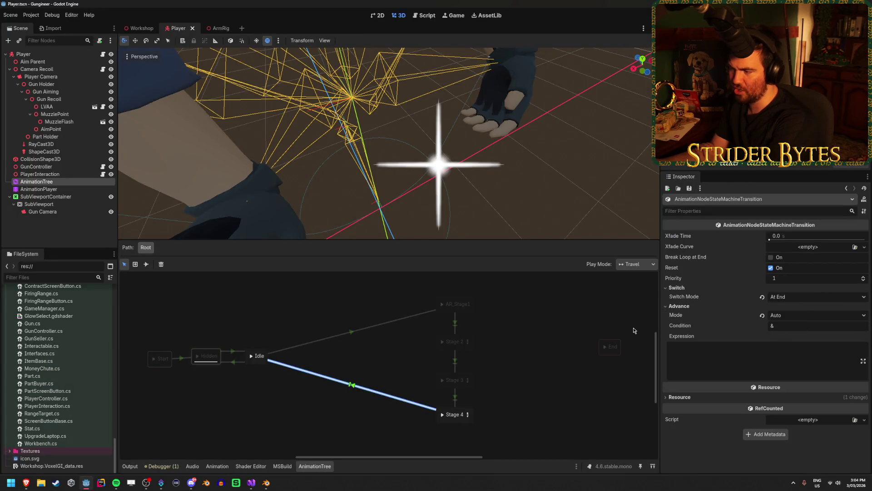
Step: Read through the AnimationNodeStateMachineTransition docs page in the browser and return to its top
{"action": "key", "text": "alt+Tab"}
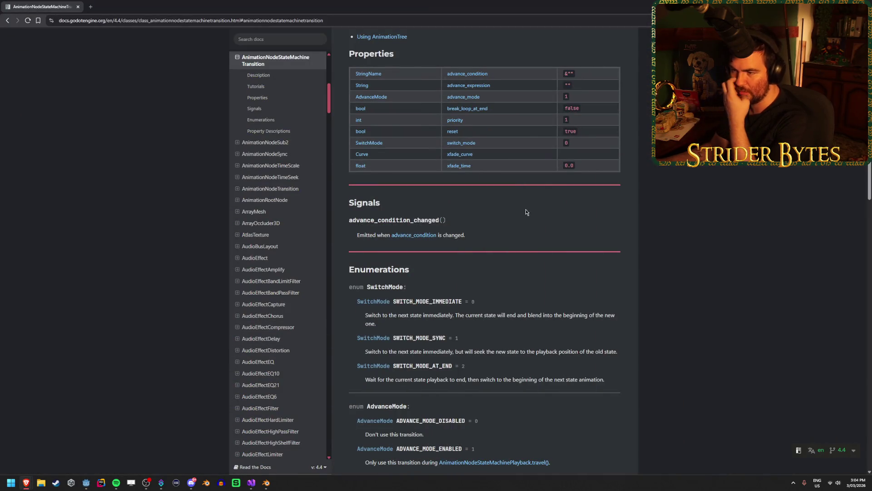
{"action": "scroll", "coordinate": [779, 269], "scroll_direction": "down", "scroll_amount": 5}
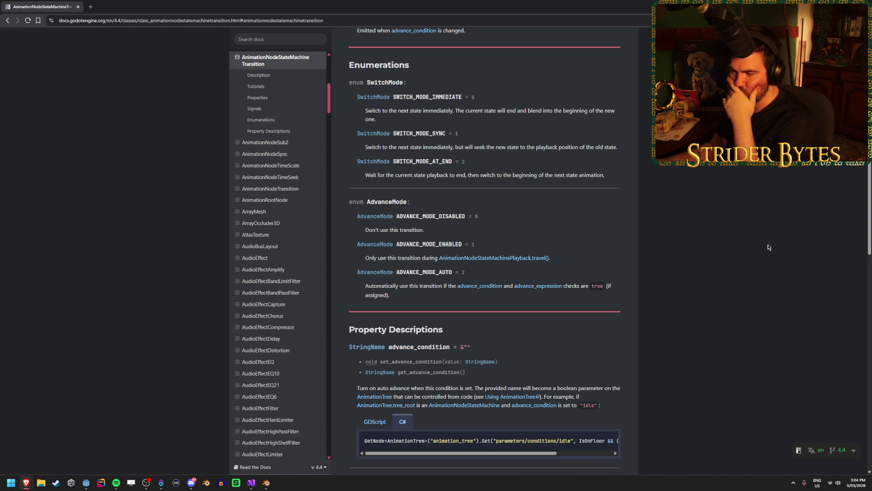
{"action": "scroll", "coordinate": [764, 242], "scroll_direction": "down", "scroll_amount": 3}
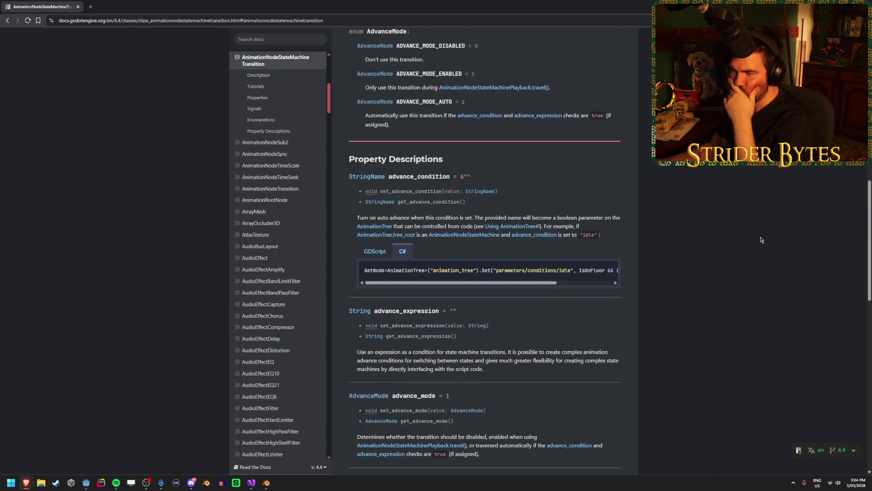
{"action": "scroll", "coordinate": [761, 240], "scroll_direction": "up", "scroll_amount": 2}
{"action": "scroll", "coordinate": [759, 240], "scroll_direction": "down", "scroll_amount": 2}
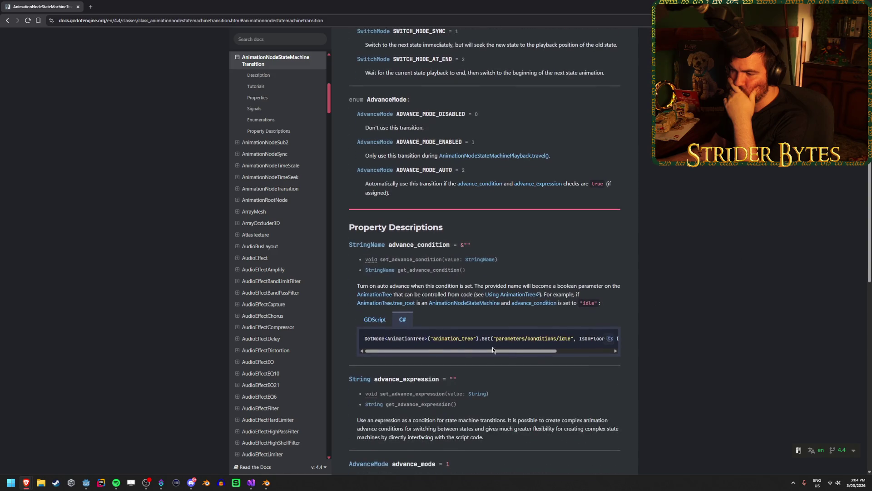
{"action": "mouse_move", "coordinate": [418, 353]}
{"action": "left_mouse_down"}
{"action": "mouse_move", "coordinate": [428, 353]}
{"action": "mouse_move", "coordinate": [375, 338]}
{"action": "left_mouse_up"}
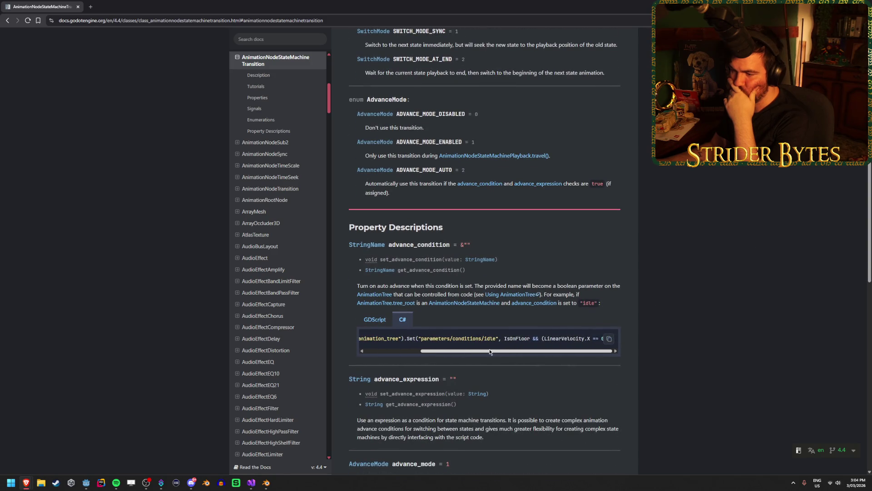
{"action": "scroll", "coordinate": [468, 338], "scroll_direction": "right", "scroll_amount": 5}
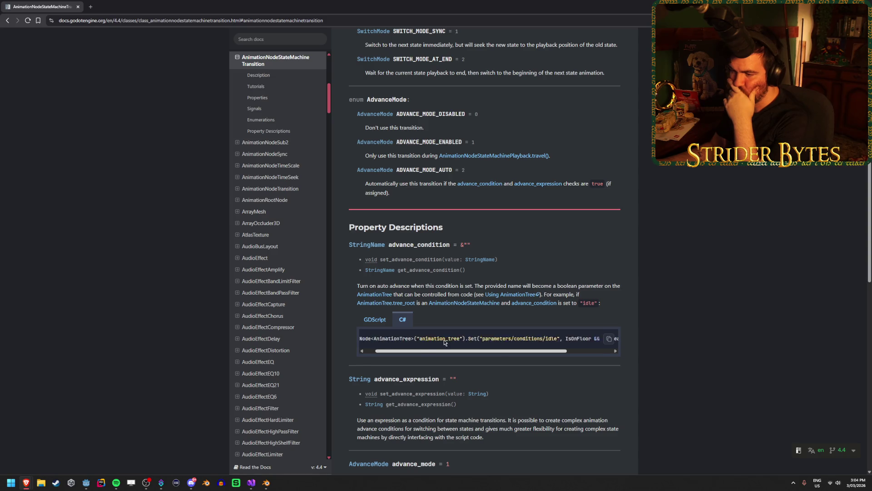
{"action": "scroll", "coordinate": [736, 261], "scroll_direction": "down", "scroll_amount": 6}
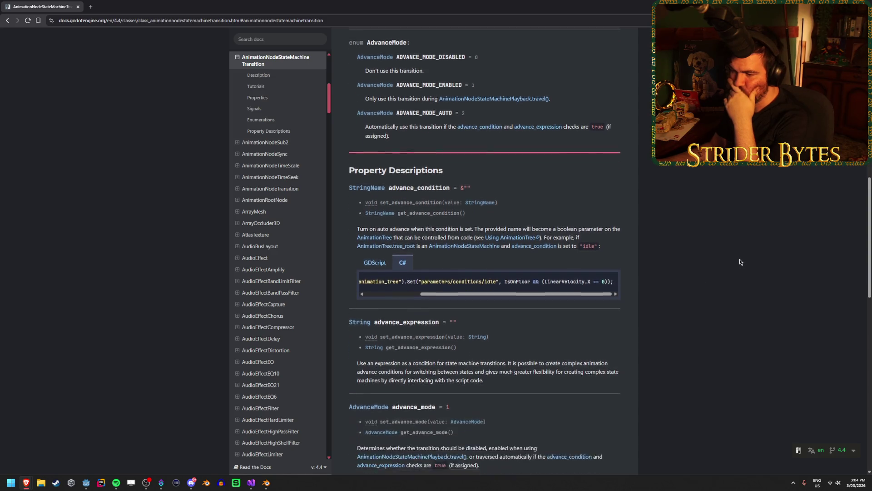
{"action": "scroll", "coordinate": [735, 261], "scroll_direction": "down", "scroll_amount": 6}
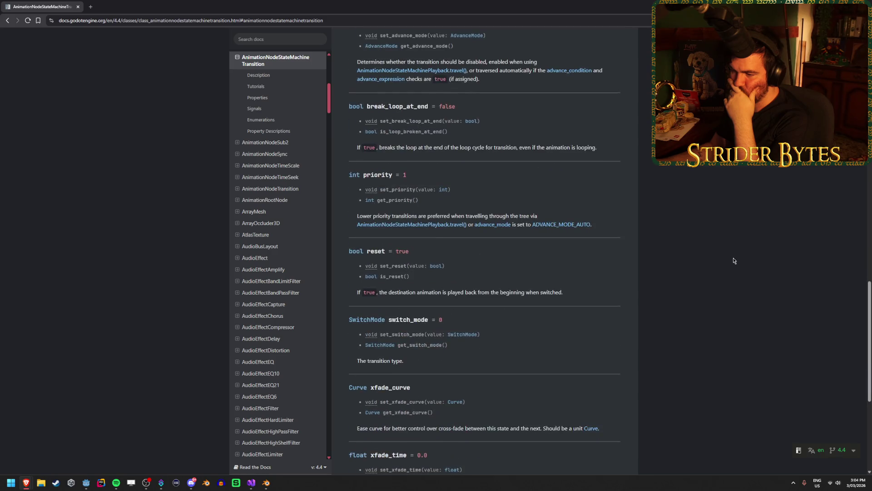
{"action": "scroll", "coordinate": [732, 261], "scroll_direction": "down", "scroll_amount": 2}
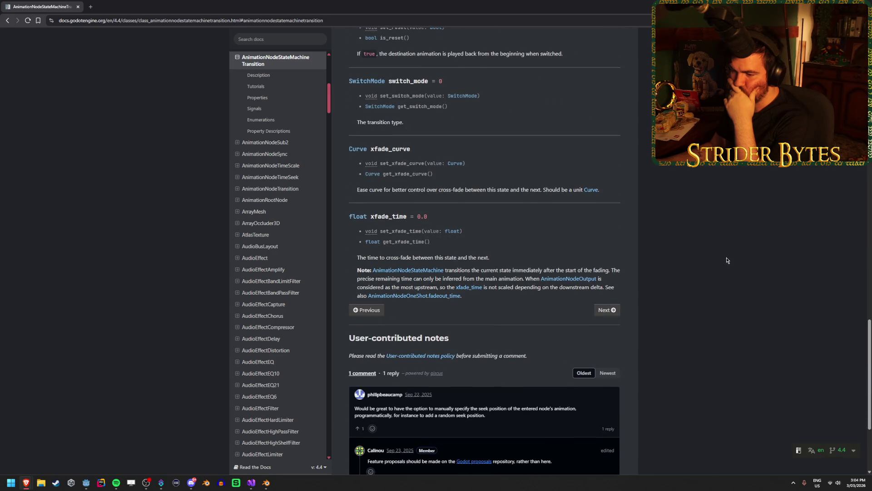
{"action": "scroll", "coordinate": [727, 260], "scroll_direction": "down", "scroll_amount": 3}
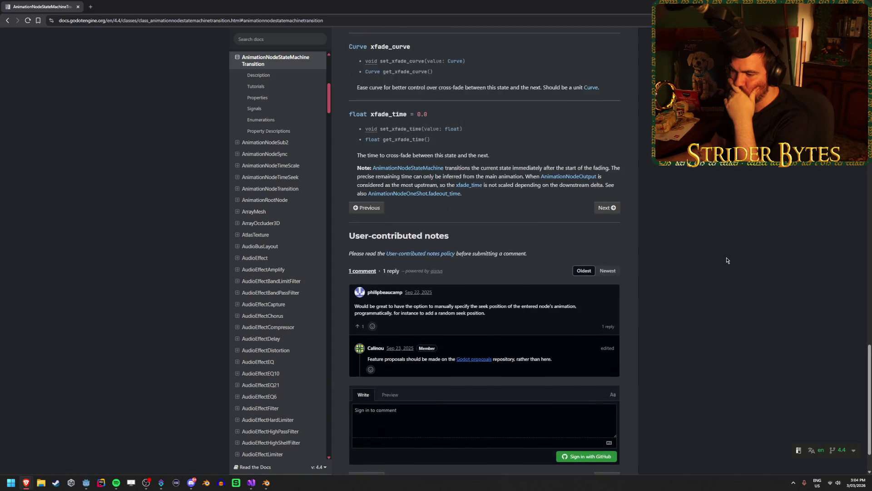
{"action": "key", "text": "Home"}
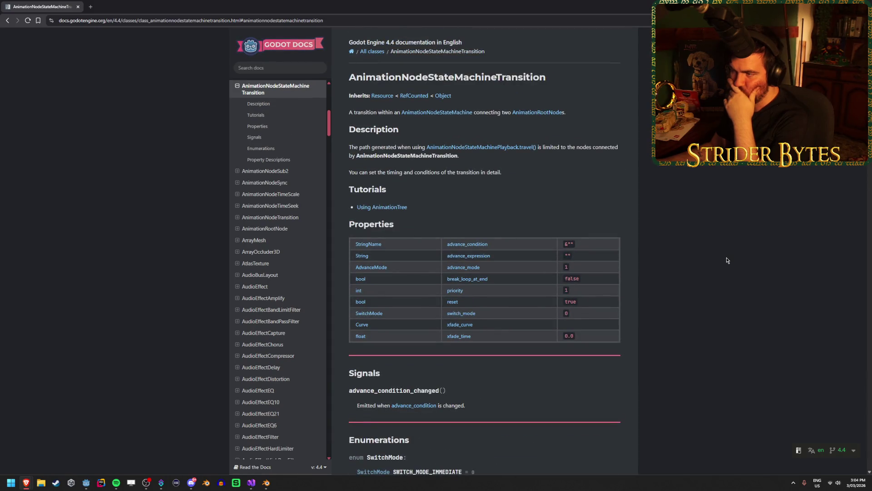
Step: Read the linked AnimationNodeStateMachine page, go back, then return to GunController.cs in Visual Studio
{"action": "left_click", "coordinate": [436, 112]}
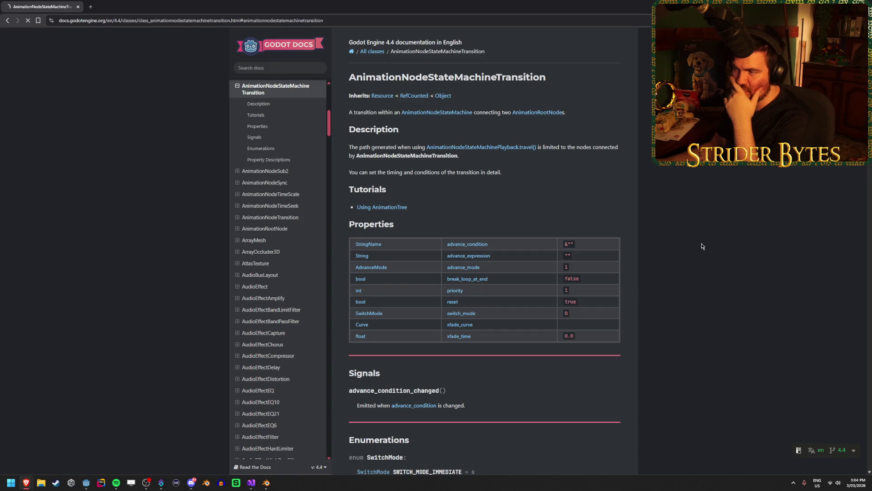
{"action": "scroll", "coordinate": [690, 310], "scroll_direction": "down", "scroll_amount": 3}
{"action": "scroll", "coordinate": [682, 334], "scroll_direction": "down", "scroll_amount": 3}
{"action": "scroll", "coordinate": [705, 318], "scroll_direction": "down", "scroll_amount": 1}
{"action": "scroll", "coordinate": [729, 292], "scroll_direction": "down", "scroll_amount": 5}
{"action": "scroll", "coordinate": [726, 291], "scroll_direction": "up", "scroll_amount": 2}
{"action": "scroll", "coordinate": [726, 291], "scroll_direction": "down", "scroll_amount": 13}
{"action": "scroll", "coordinate": [725, 291], "scroll_direction": "down", "scroll_amount": 3}
{"action": "scroll", "coordinate": [725, 292], "scroll_direction": "up", "scroll_amount": 20}
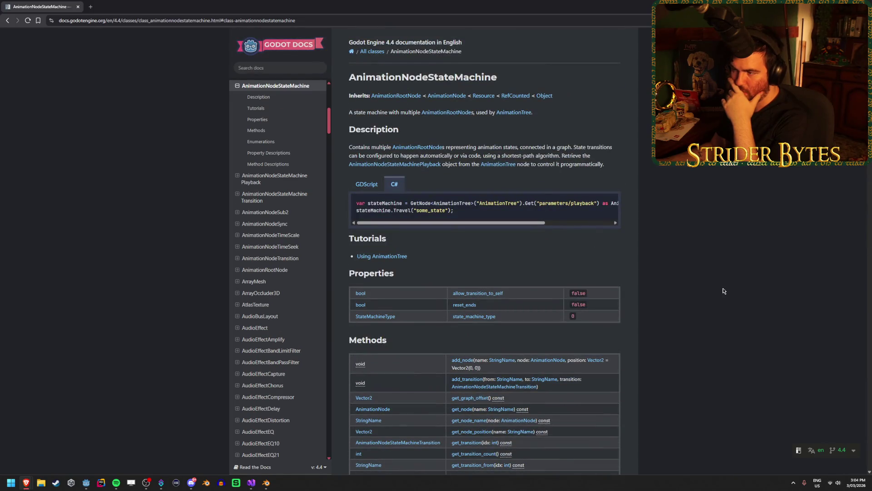
{"action": "left_click", "coordinate": [10, 21]}
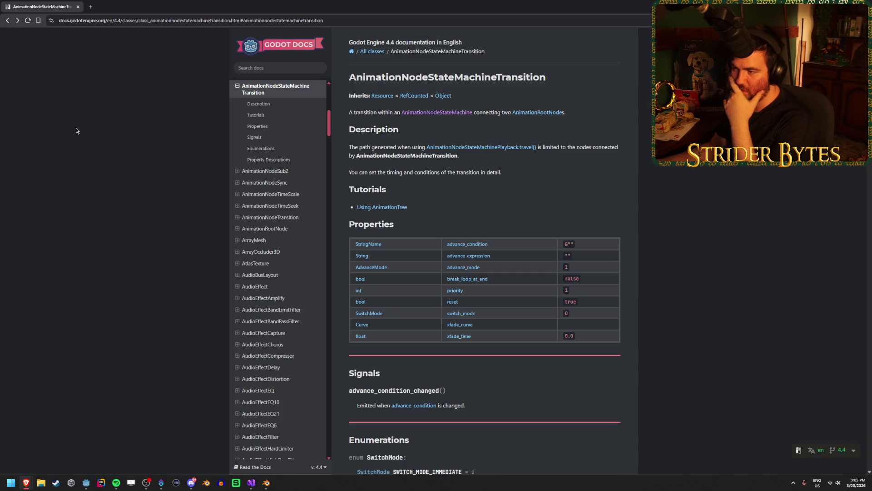
{"action": "left_click", "coordinate": [252, 485]}
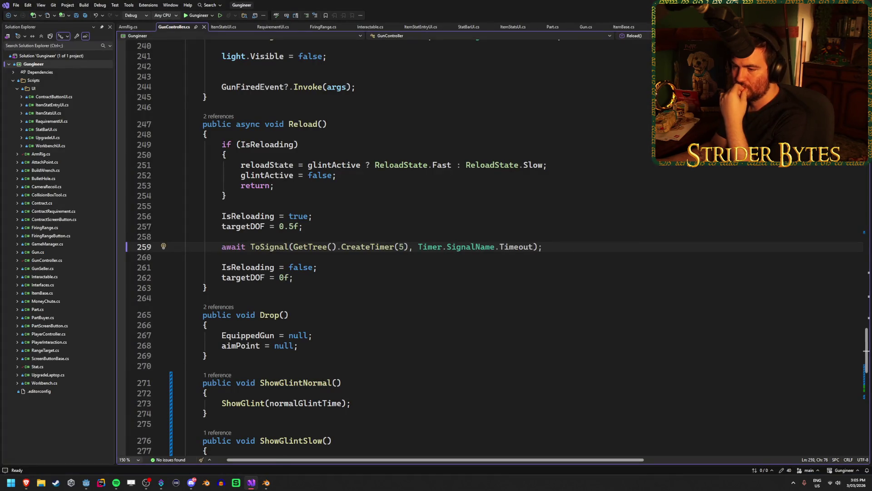
Step: Back in Godot, reselect the Idle→Stage 4 transition and then inspect the Stage 4 state machine node
{"action": "key", "text": "alt+Tab"}
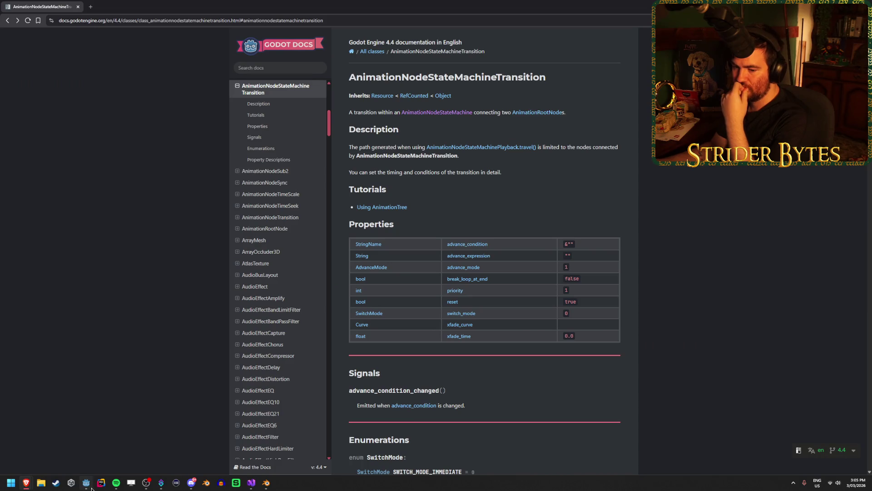
{"action": "left_click", "coordinate": [86, 483]}
{"action": "left_click", "coordinate": [306, 411]}
{"action": "left_click", "coordinate": [429, 407]}
{"action": "left_click", "coordinate": [463, 422]}
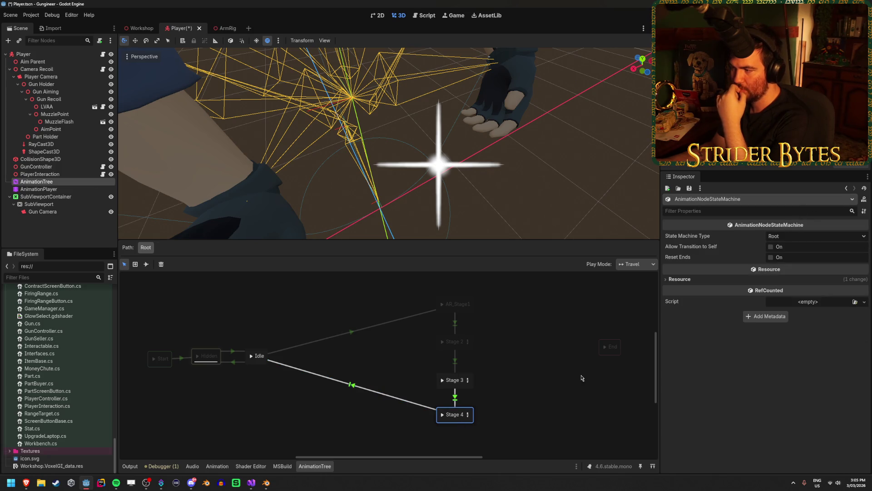
Step: Read the Inspector's Reset Ends tooltip, then bring the Godot docs browser forward and go back
{"action": "mouse_move", "coordinate": [675, 260]}
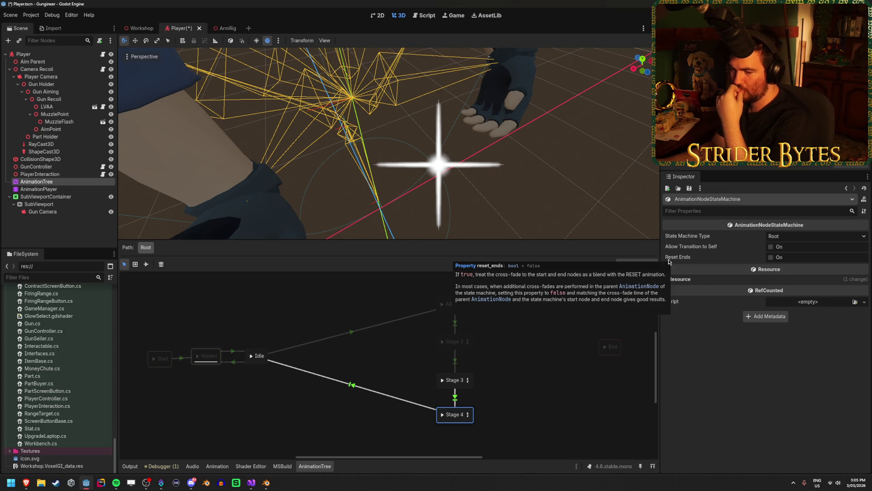
{"action": "mouse_move", "coordinate": [26, 482]}
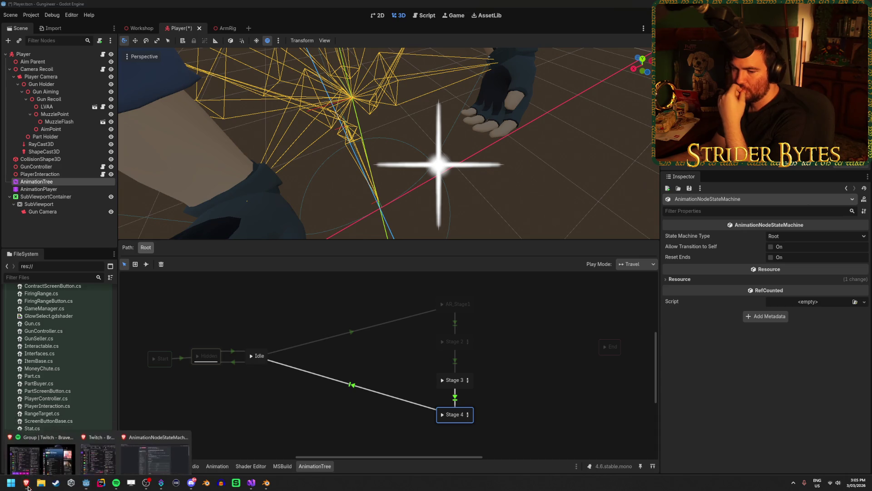
{"action": "left_click", "coordinate": [181, 456]}
{"action": "left_click", "coordinate": [7, 20]}
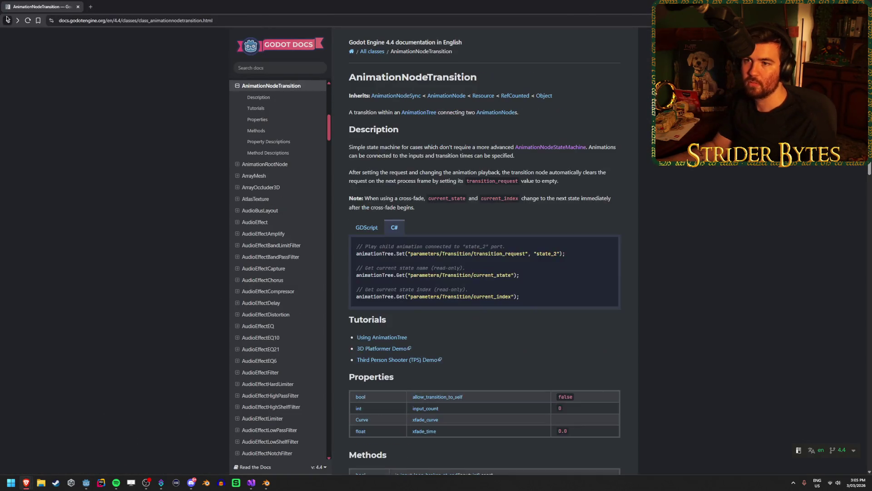
Step: Search Google for 'godot animation state machine end signal' and open the top Reddit result in a new tab
{"action": "left_click", "coordinate": [8, 21]}
{"action": "left_click_drag", "start_coordinate": [178, 44], "coordinate": [79, 45]}
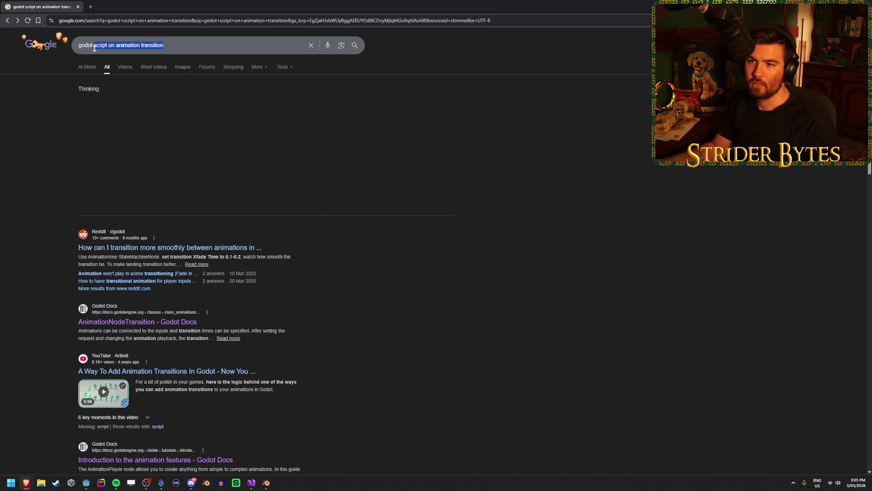
{"action": "type", "text": "godot animation stat"}
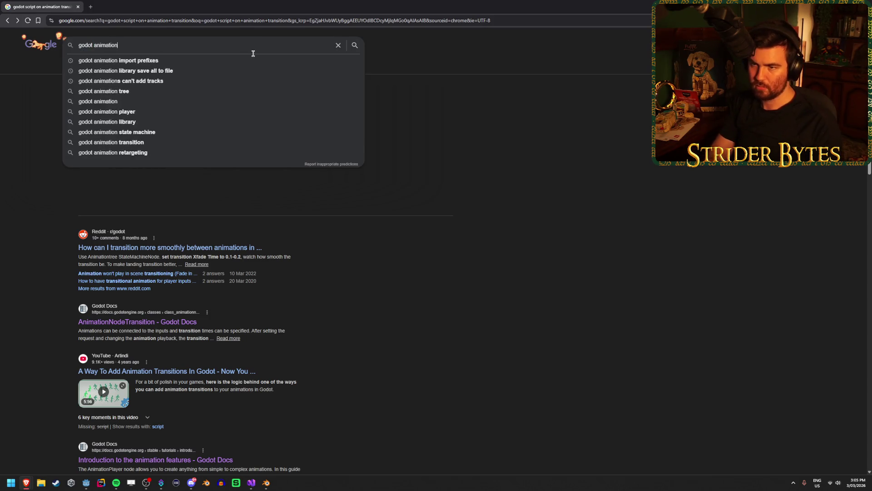
{"action": "type", "text": "e machin"}
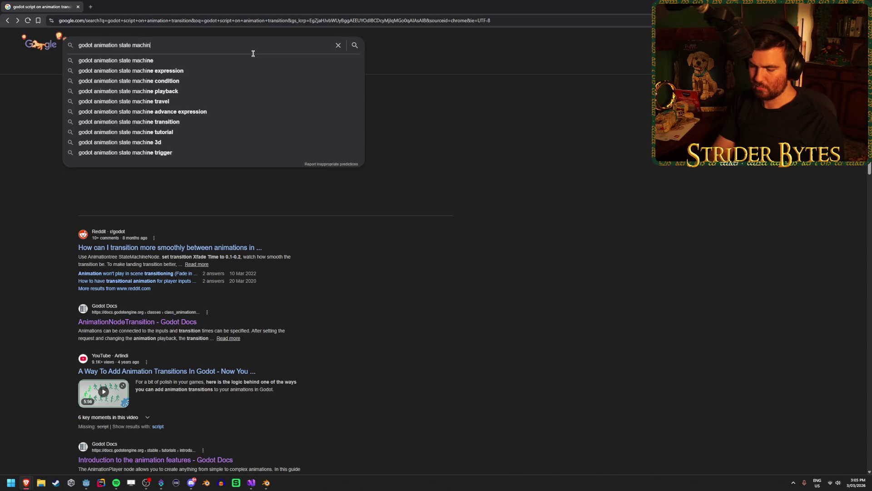
{"action": "type", "text": "e end"}
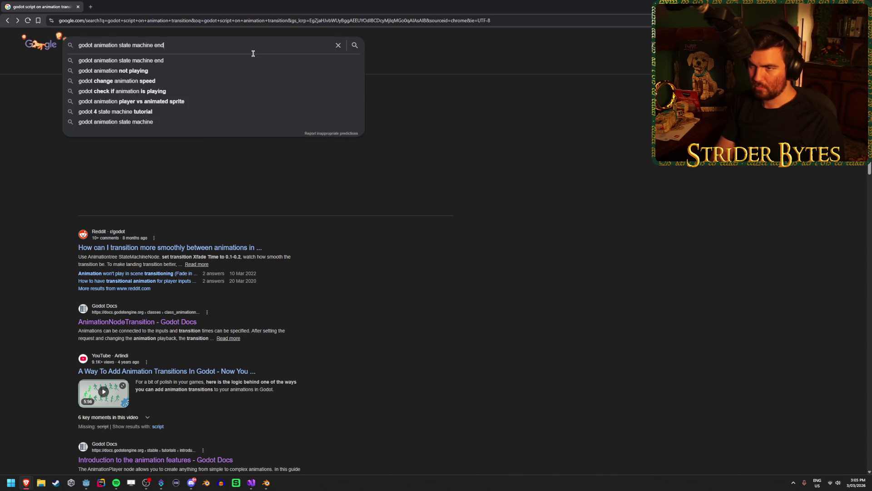
{"action": "type", "text": " signal"}
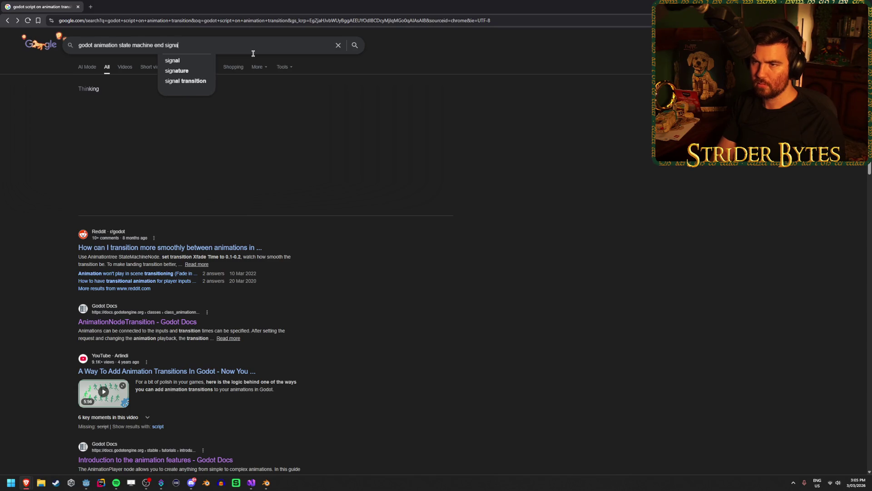
{"action": "key", "text": "Return"}
{"action": "middle_click", "coordinate": [331, 251]}
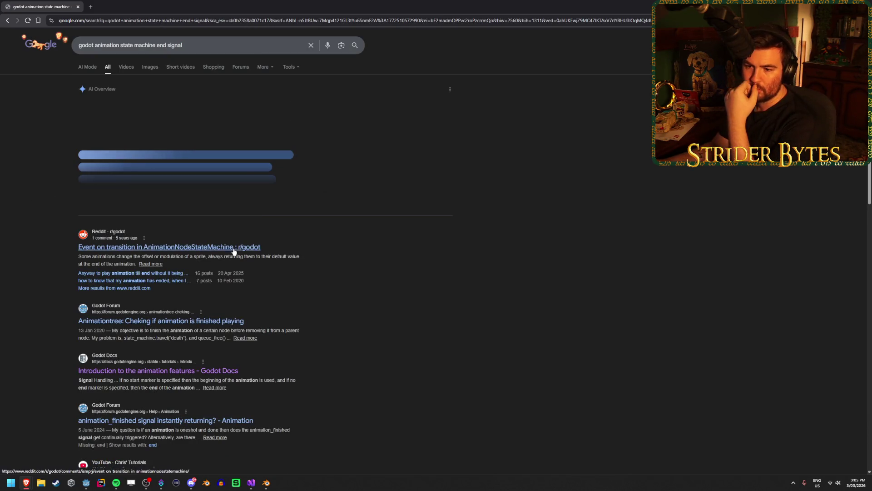
Step: Read the Reddit thread on AnimationNodeStateMachine transition events, opening its linked GitHub pull request in a new tab
{"action": "left_click", "coordinate": [126, 6]}
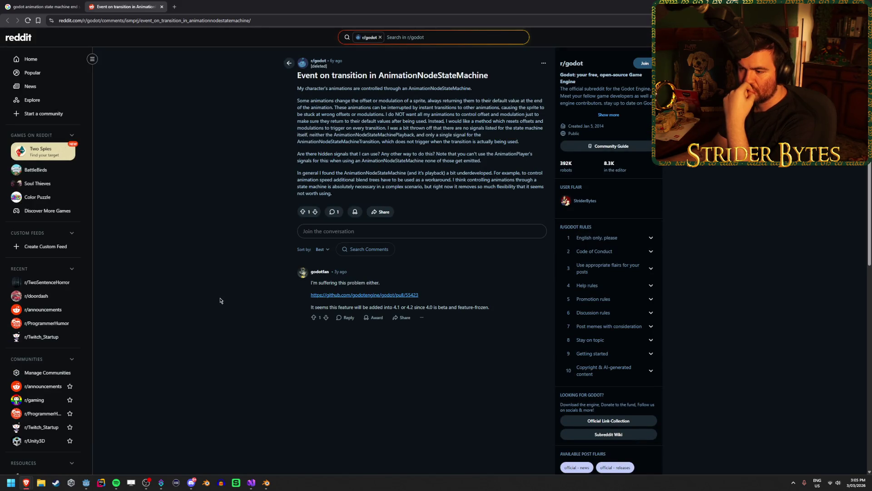
{"action": "middle_click", "coordinate": [411, 295]}
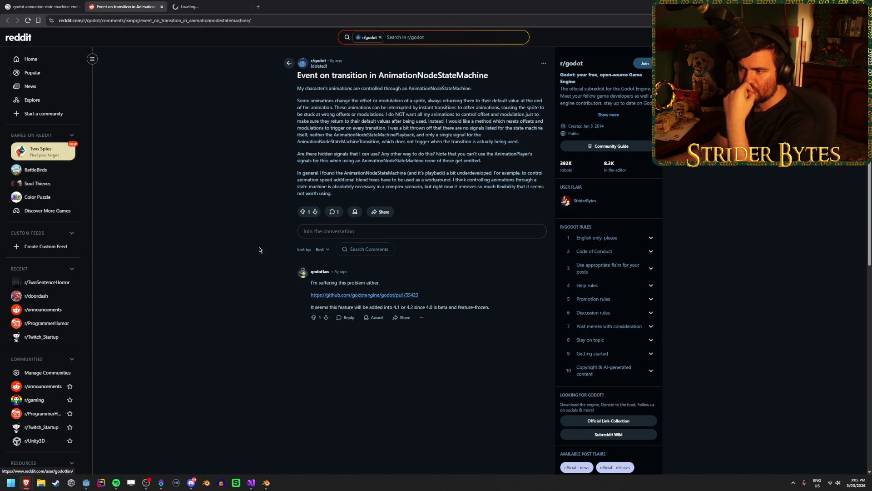
{"action": "mouse_move", "coordinate": [318, 101]}
{"action": "left_mouse_down"}
{"action": "mouse_move", "coordinate": [523, 109]}
{"action": "mouse_move", "coordinate": [318, 76]}
{"action": "left_mouse_up"}
{"action": "left_click", "coordinate": [235, 115]}
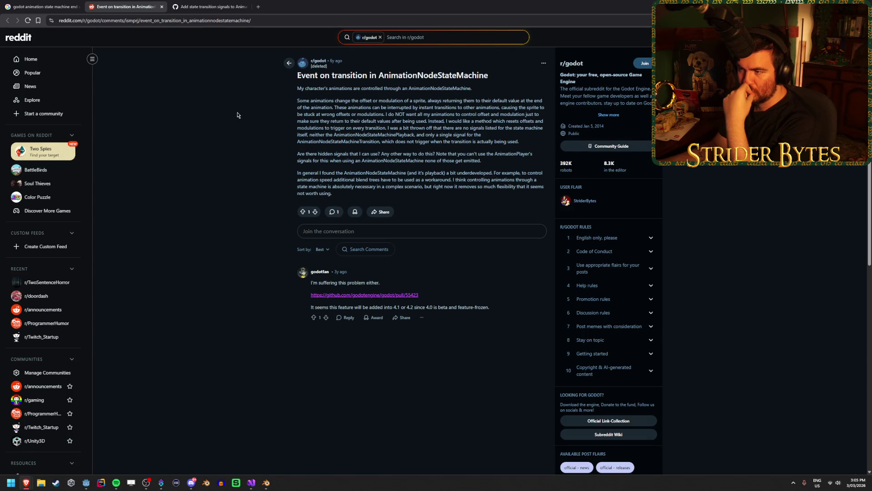
{"action": "left_click_drag", "start_coordinate": [540, 128], "coordinate": [500, 129]}
{"action": "left_click_drag", "start_coordinate": [302, 134], "coordinate": [393, 136]}
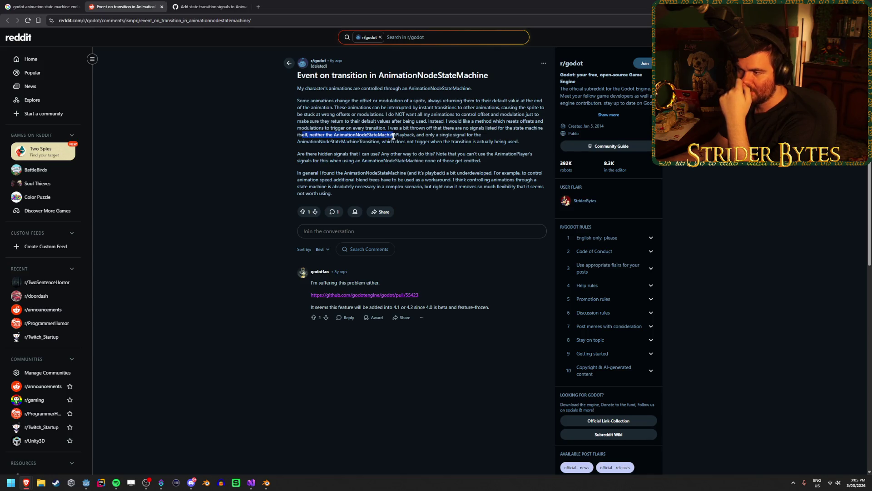
{"action": "left_click", "coordinate": [393, 136]}
Step: Finish reading the post's first paragraph, then bring up the GitHub pull request page
{"action": "double_click", "coordinate": [302, 142]}
{"action": "left_click", "coordinate": [523, 144]}
{"action": "left_click_drag", "start_coordinate": [523, 145], "coordinate": [364, 141]}
{"action": "left_click", "coordinate": [400, 141]}
{"action": "left_click", "coordinate": [435, 140]}
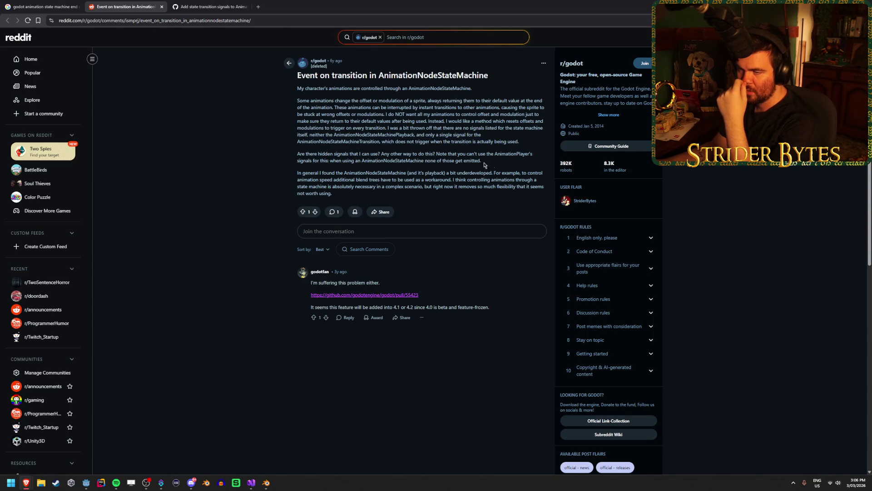
{"action": "left_click", "coordinate": [224, 2]}
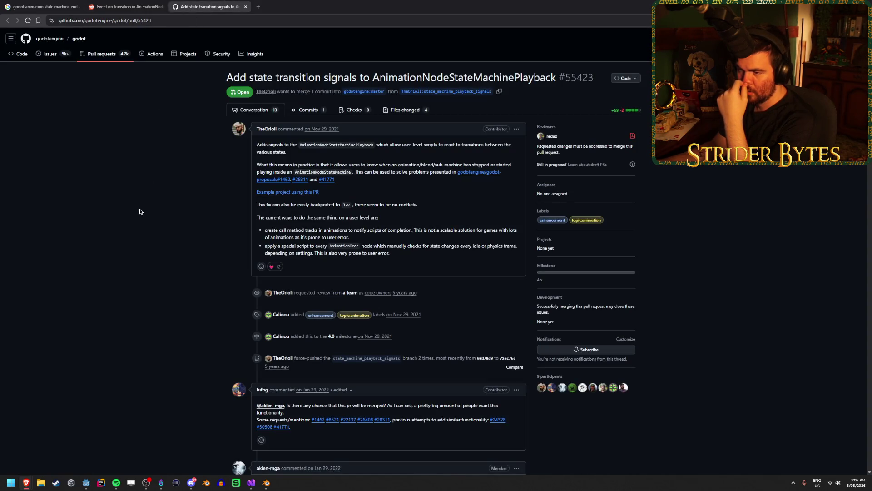
Step: Read pull request #55423's conversation to the bottom, then close its tab
{"action": "scroll", "coordinate": [143, 277], "scroll_direction": "down", "scroll_amount": 6}
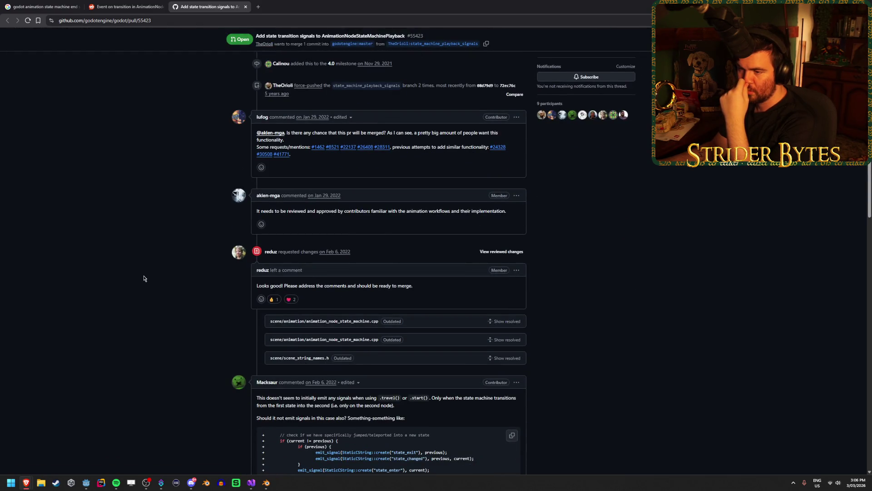
{"action": "scroll", "coordinate": [150, 274], "scroll_direction": "down", "scroll_amount": 4}
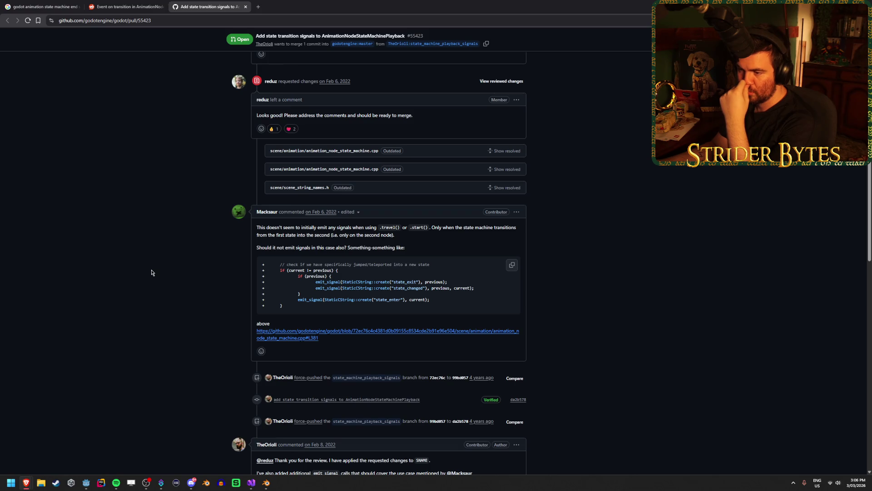
{"action": "scroll", "coordinate": [152, 273], "scroll_direction": "down", "scroll_amount": 5}
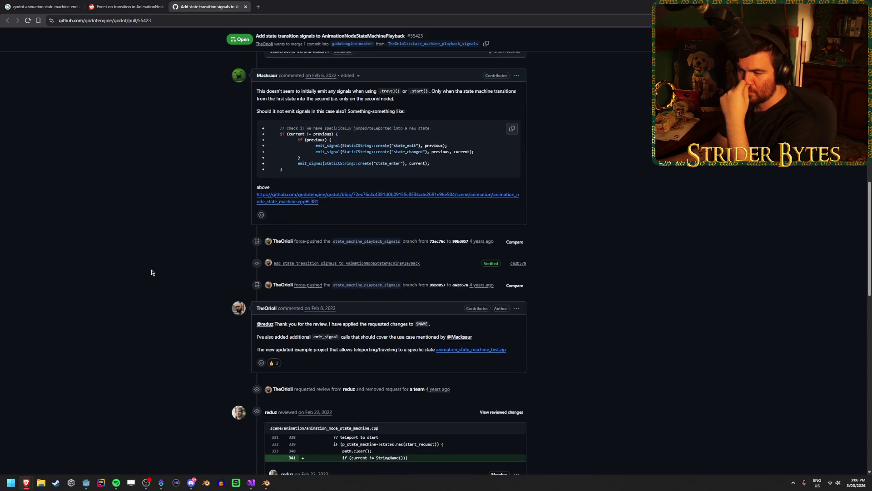
{"action": "scroll", "coordinate": [152, 273], "scroll_direction": "down", "scroll_amount": 2}
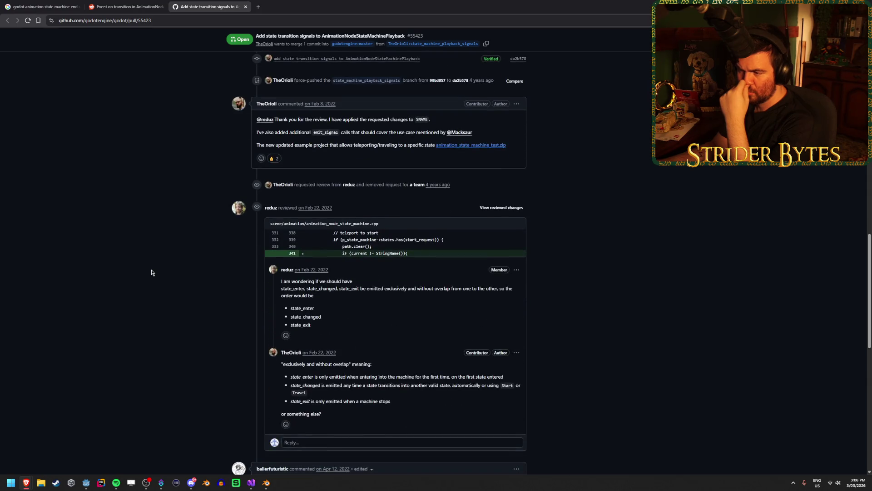
{"action": "scroll", "coordinate": [152, 272], "scroll_direction": "down", "scroll_amount": 3}
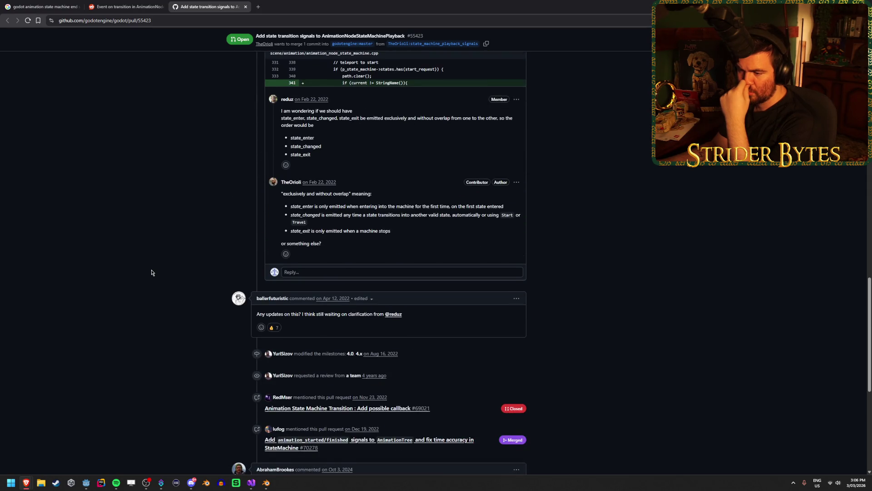
{"action": "scroll", "coordinate": [152, 273], "scroll_direction": "down", "scroll_amount": 2}
{"action": "scroll", "coordinate": [152, 273], "scroll_direction": "down", "scroll_amount": 3}
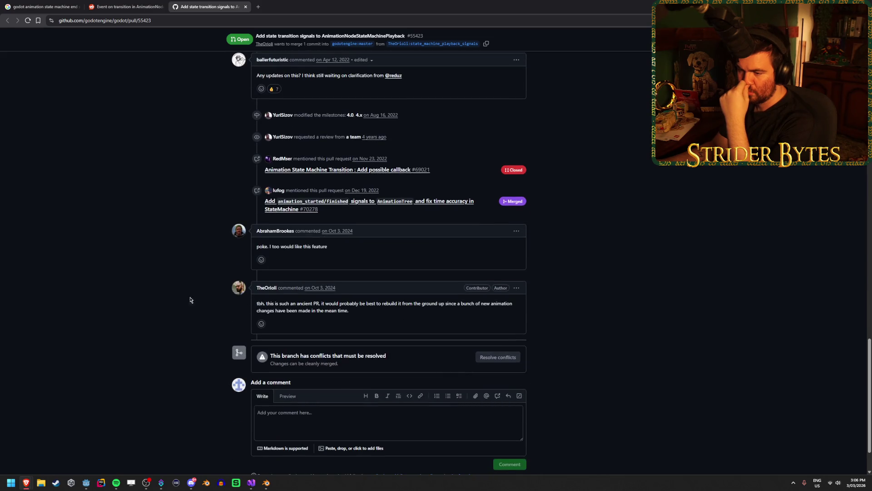
{"action": "scroll", "coordinate": [166, 297], "scroll_direction": "down", "scroll_amount": 1}
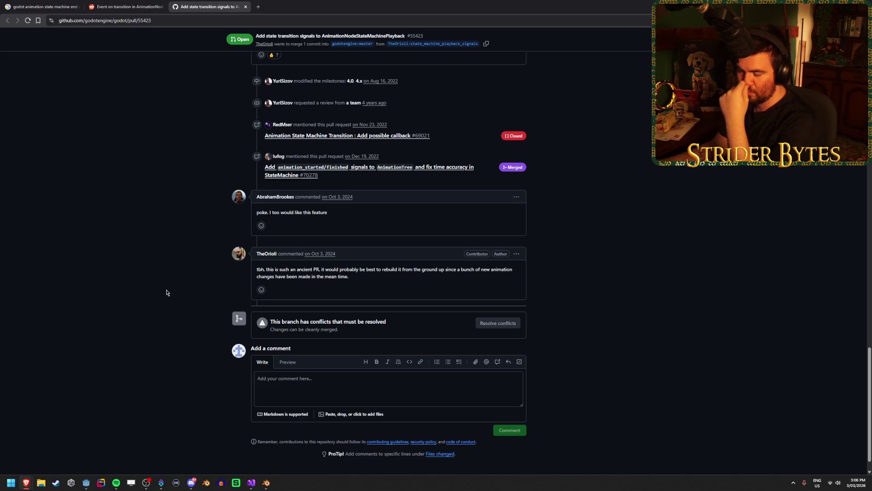
{"action": "scroll", "coordinate": [166, 292], "scroll_direction": "down", "scroll_amount": 1}
{"action": "key", "text": "ctrl+w"}
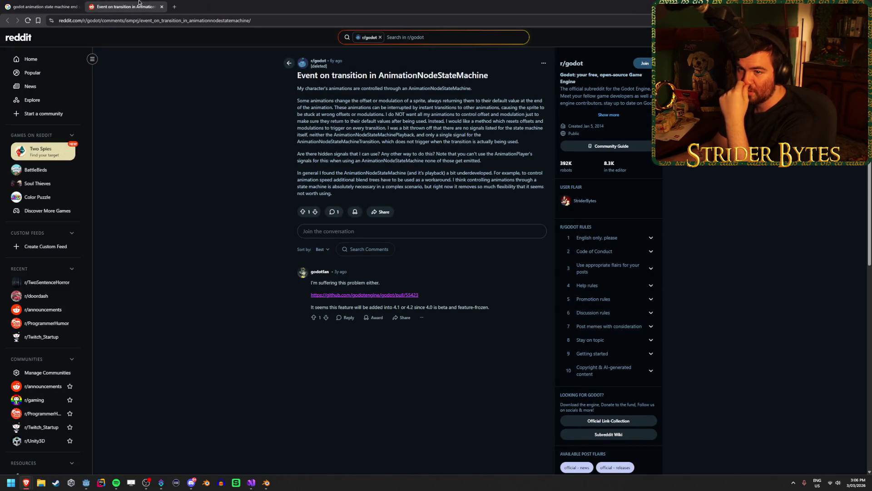
Step: From the Google results, open the Godot Forum thread on detecting finished AnimationTree animations
{"action": "left_click", "coordinate": [44, 6]}
{"action": "middle_click", "coordinate": [228, 318]}
{"action": "left_click", "coordinate": [212, 6]}
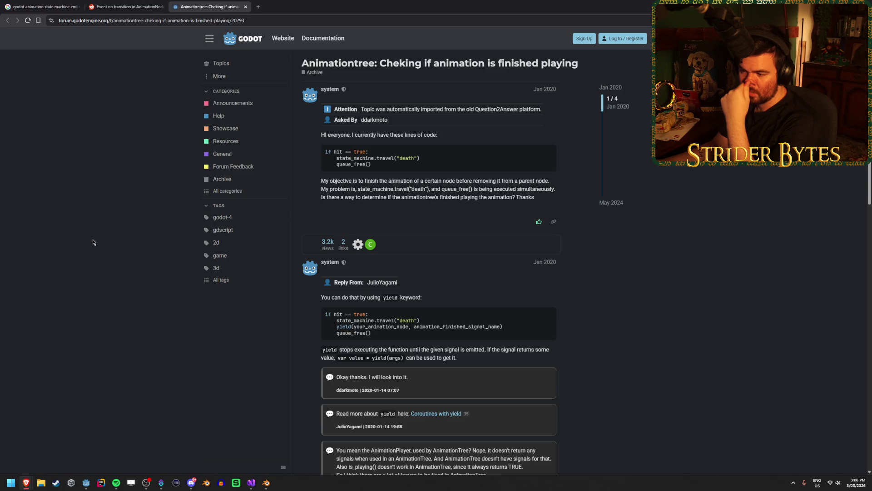
Step: Highlight your_animation_node and animation_finished_signal_name in the reply's yield code
{"action": "double_click", "coordinate": [356, 327]}
{"action": "left_click", "coordinate": [356, 327]}
{"action": "double_click", "coordinate": [355, 327]}
{"action": "left_click", "coordinate": [354, 328]}
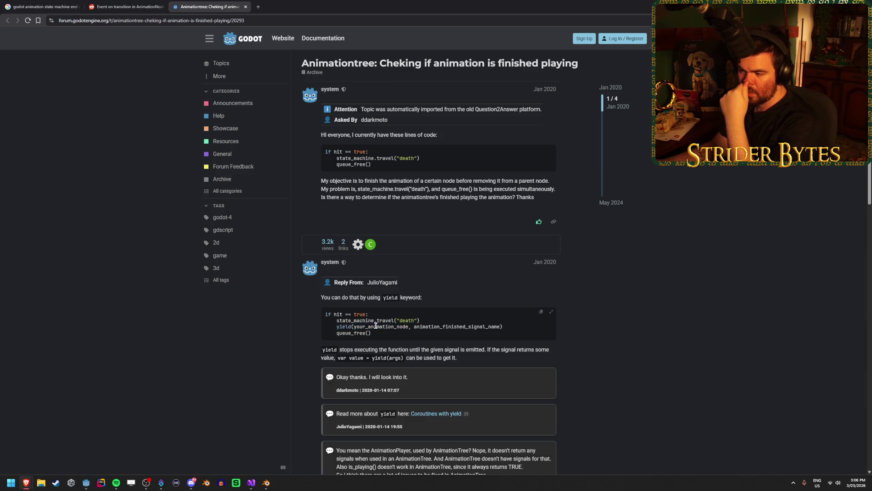
{"action": "left_click_drag", "start_coordinate": [402, 327], "coordinate": [419, 328]}
{"action": "left_click_drag", "start_coordinate": [503, 327], "coordinate": [414, 327]}
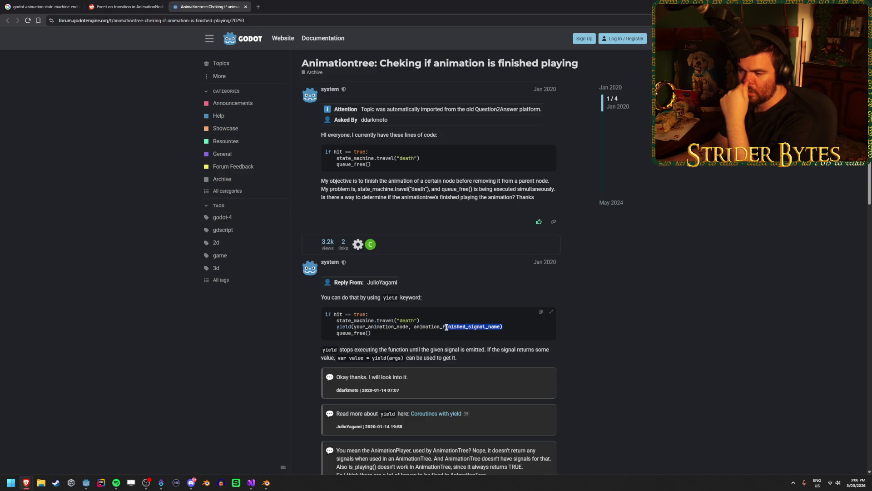
{"action": "left_click", "coordinate": [228, 350]}
Step: Scroll to the Call Method Track suggestion and highlight its Method Track line
{"action": "scroll", "coordinate": [229, 350], "scroll_direction": "down", "scroll_amount": 1}
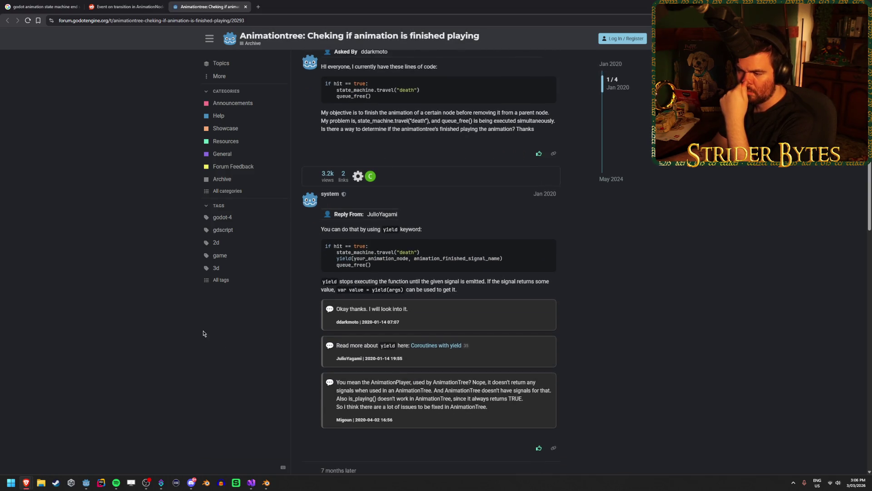
{"action": "scroll", "coordinate": [167, 322], "scroll_direction": "up", "scroll_amount": 1}
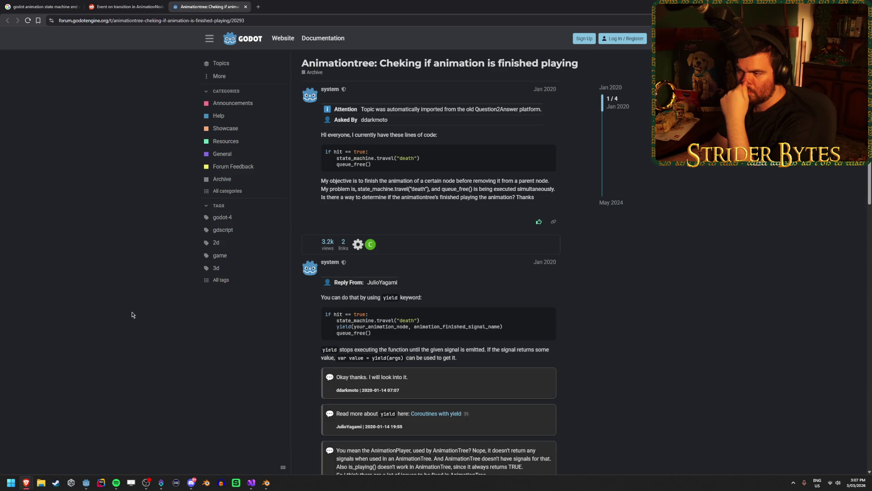
{"action": "scroll", "coordinate": [131, 315], "scroll_direction": "down", "scroll_amount": 5}
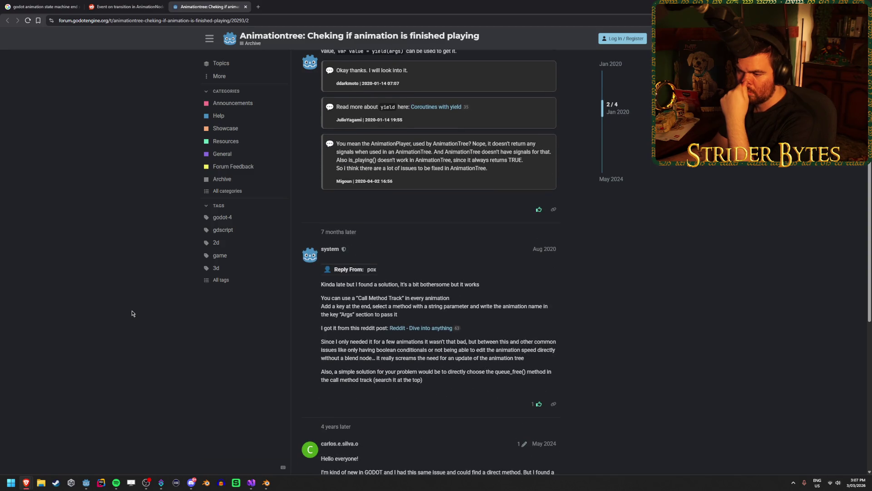
{"action": "scroll", "coordinate": [133, 314], "scroll_direction": "down", "scroll_amount": 1}
{"action": "left_click_drag", "start_coordinate": [453, 264], "coordinate": [357, 264]}
{"action": "left_click", "coordinate": [357, 263]}
{"action": "left_click_drag", "start_coordinate": [450, 264], "coordinate": [357, 264]}
{"action": "left_click", "coordinate": [357, 264]}
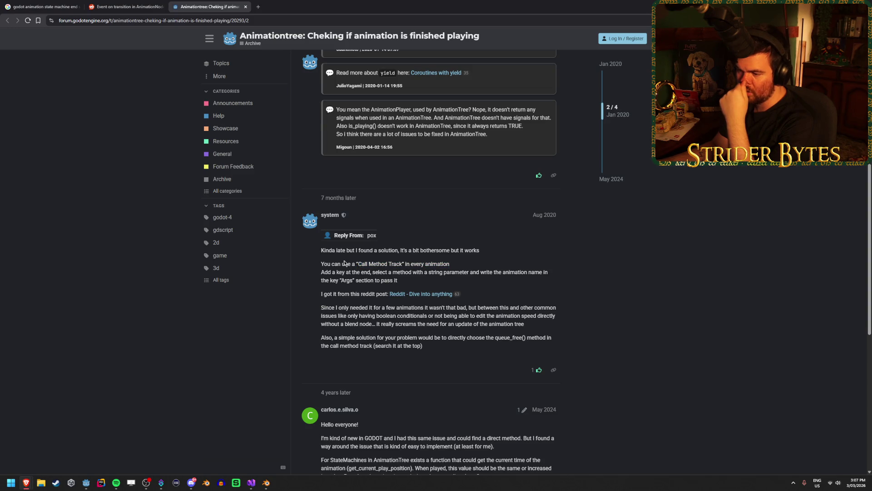
{"action": "mouse_move", "coordinate": [450, 264]}
{"action": "left_mouse_down"}
{"action": "mouse_move", "coordinate": [342, 262]}
{"action": "mouse_move", "coordinate": [427, 264]}
{"action": "mouse_move", "coordinate": [397, 263]}
{"action": "left_mouse_up"}
{"action": "left_click", "coordinate": [342, 262]}
{"action": "left_click", "coordinate": [397, 264]}
{"action": "mouse_move", "coordinate": [450, 264]}
{"action": "left_mouse_down"}
{"action": "mouse_move", "coordinate": [341, 264]}
{"action": "mouse_move", "coordinate": [434, 264]}
{"action": "mouse_move", "coordinate": [347, 264]}
{"action": "mouse_move", "coordinate": [422, 263]}
{"action": "mouse_move", "coordinate": [370, 264]}
{"action": "left_mouse_up"}
{"action": "left_click", "coordinate": [456, 265]}
{"action": "left_click", "coordinate": [418, 264]}
{"action": "left_click", "coordinate": [371, 263]}
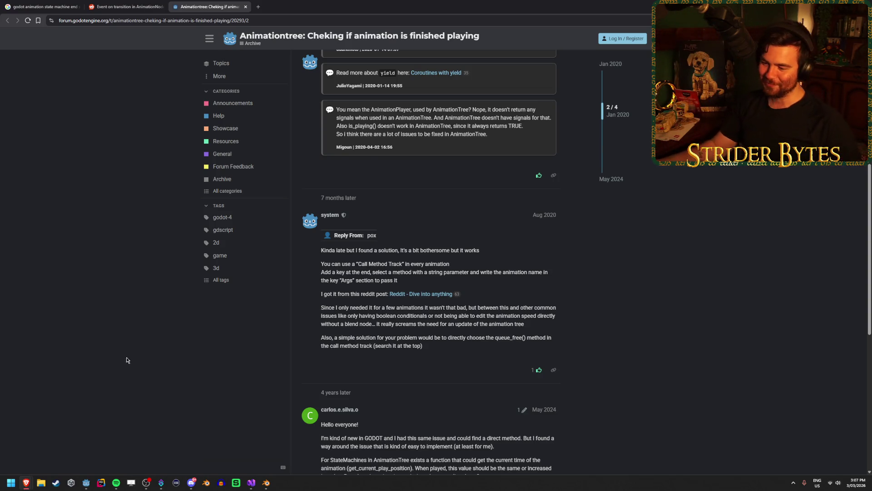
Step: Read the thread down to the last reply's code and close the forum tab
{"action": "scroll", "coordinate": [117, 367], "scroll_direction": "down", "scroll_amount": 3}
{"action": "scroll", "coordinate": [117, 367], "scroll_direction": "down", "scroll_amount": 3}
{"action": "scroll", "coordinate": [117, 367], "scroll_direction": "down", "scroll_amount": 1}
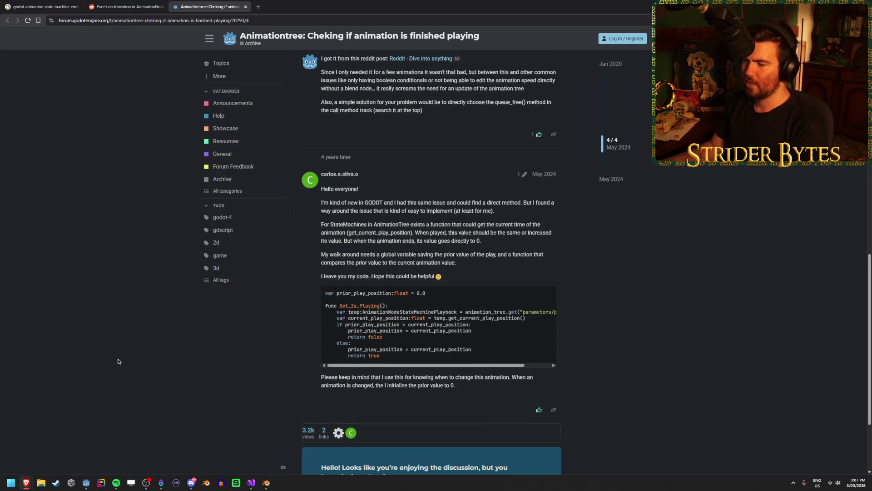
{"action": "scroll", "coordinate": [148, 217], "scroll_direction": "up", "scroll_amount": 10}
{"action": "key", "text": "ctrl+w"}
{"action": "key", "text": "ctrl+w"}
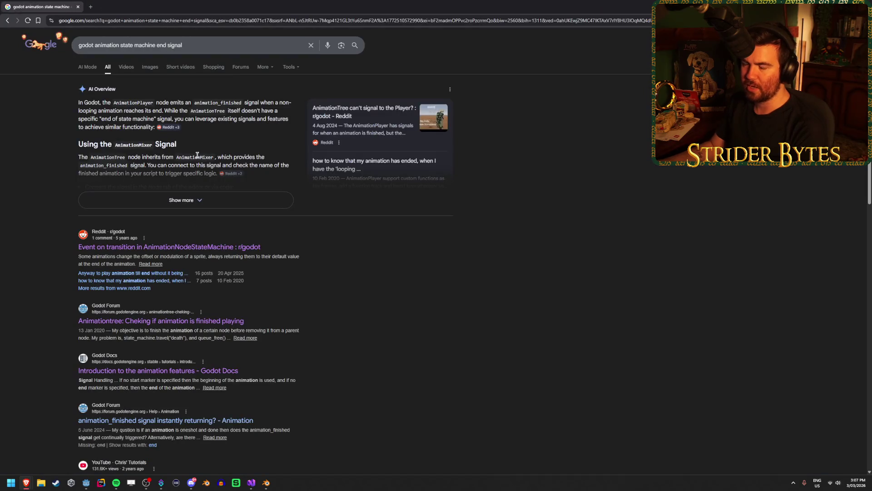
Step: In GunController.cs, cut the await timer and IsReloading/targetDOF reset lines from Reload, then save
{"action": "key", "text": "alt+Tab"}
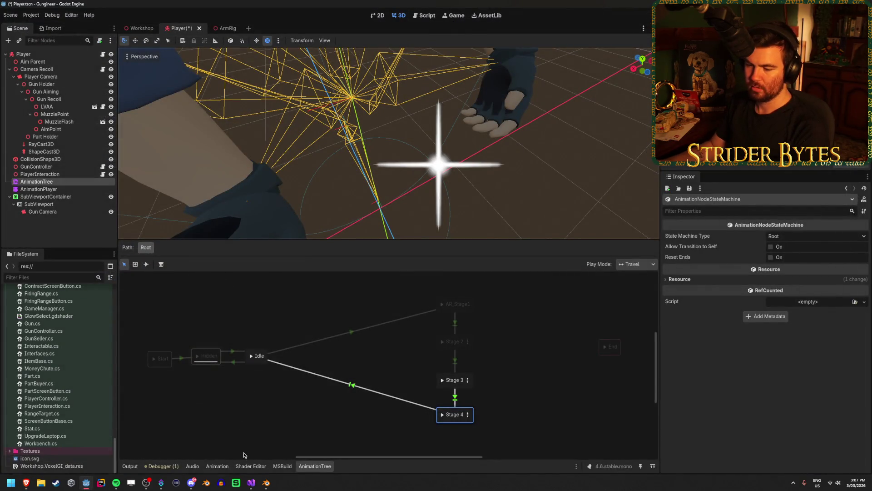
{"action": "left_click", "coordinate": [251, 483]}
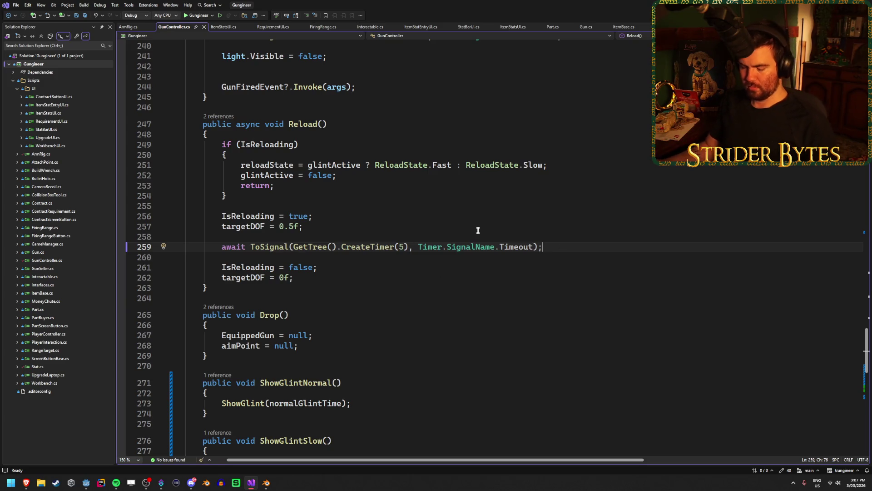
{"action": "key", "text": "ctrl+x"}
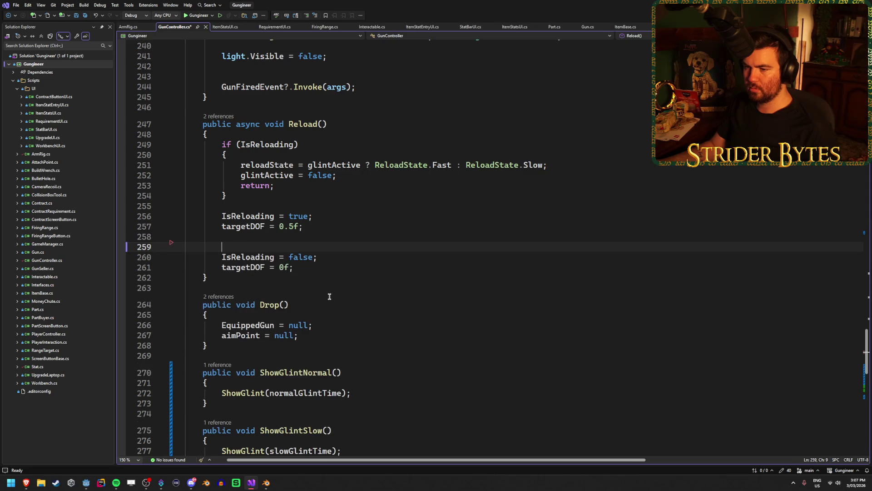
{"action": "key", "text": "ctrl+s"}
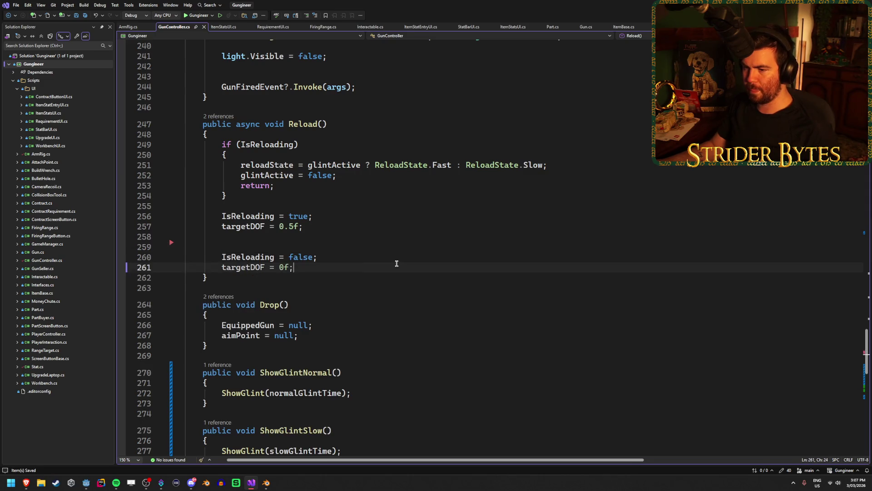
{"action": "left_click_drag", "start_coordinate": [300, 267], "coordinate": [113, 258]}
{"action": "key", "text": "ctrl+x"}
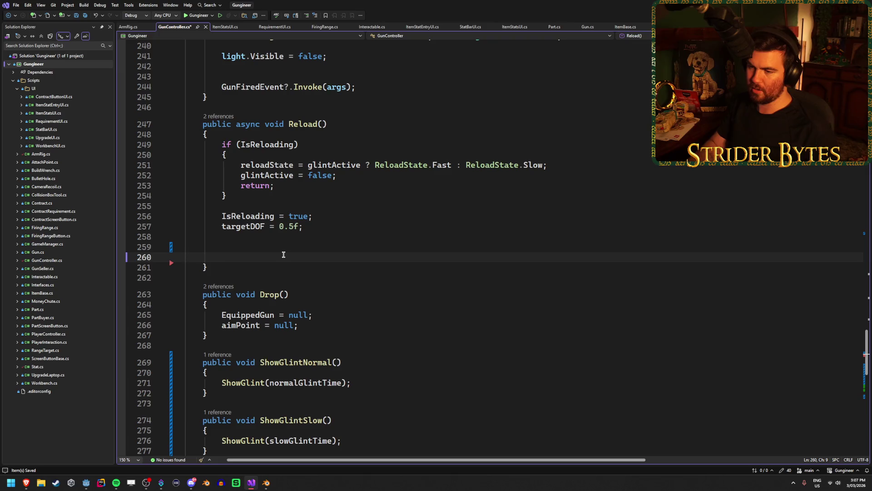
{"action": "key", "text": "BackSpace"}
{"action": "key", "text": "BackSpace"}
{"action": "key", "text": "BackSpace"}
{"action": "key", "text": "ctrl+s"}
Step: Make Reload a plain void and add public void EndReloading() holding the reset lines
{"action": "double_click", "coordinate": [249, 124]}
{"action": "key", "text": "BackSpace"}
{"action": "key", "text": "BackSpace"}
{"action": "scroll", "coordinate": [391, 247], "scroll_direction": "down", "scroll_amount": 3}
{"action": "scroll", "coordinate": [392, 248], "scroll_direction": "up", "scroll_amount": 3}
{"action": "left_click", "coordinate": [437, 241]}
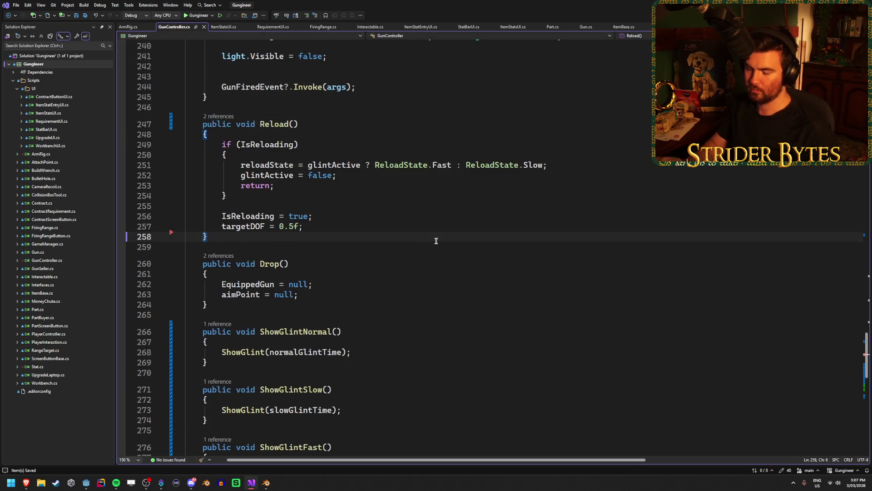
{"action": "key", "text": "Return"}
{"action": "key", "text": "Return"}
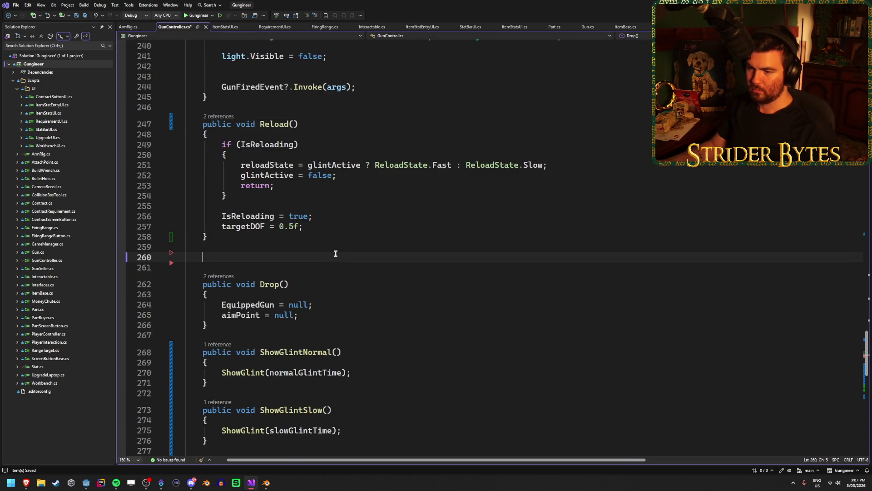
{"action": "type", "text": "public"}
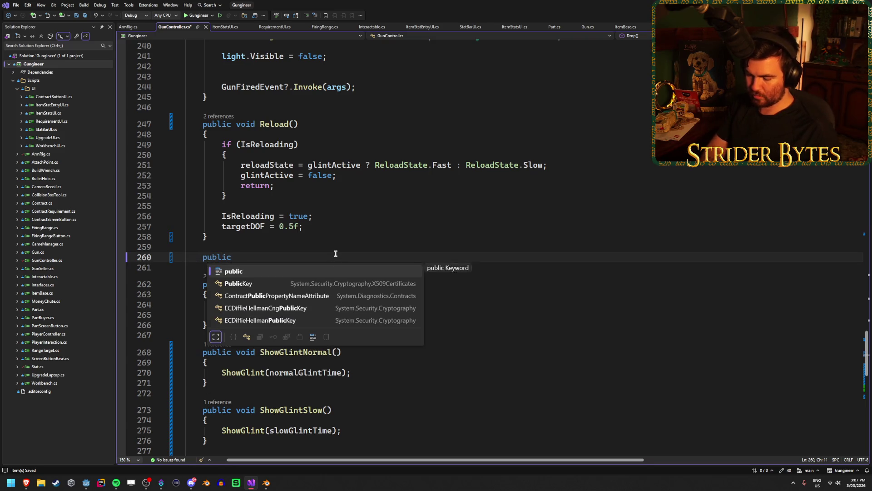
{"action": "type", "text": " void EndReloading(){"}
{"action": "key", "text": "Return"}
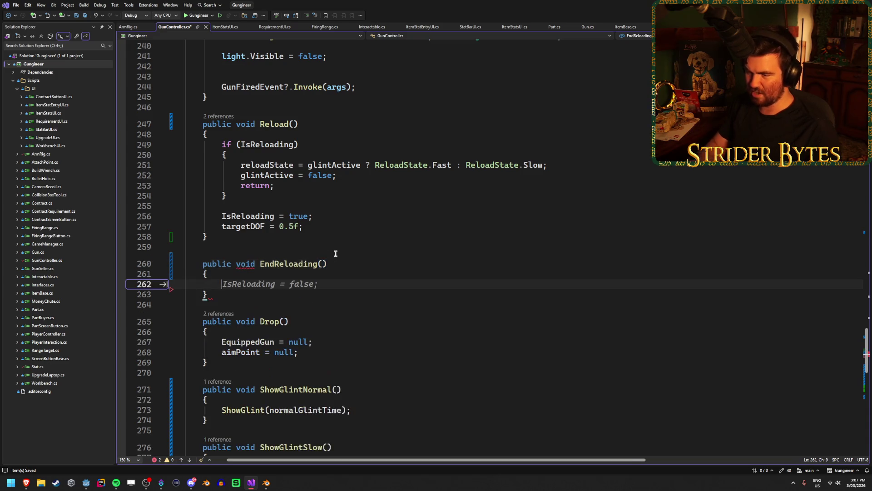
{"action": "key", "text": "Tab"}
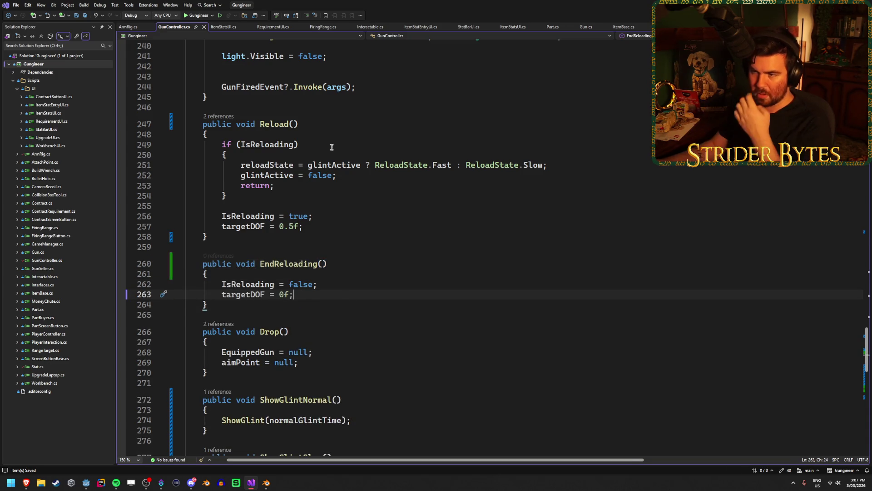
Step: Compare Reload's signature and IsReloading check with EndReloading's new body
{"action": "left_click", "coordinate": [332, 145]}
{"action": "left_click", "coordinate": [332, 123]}
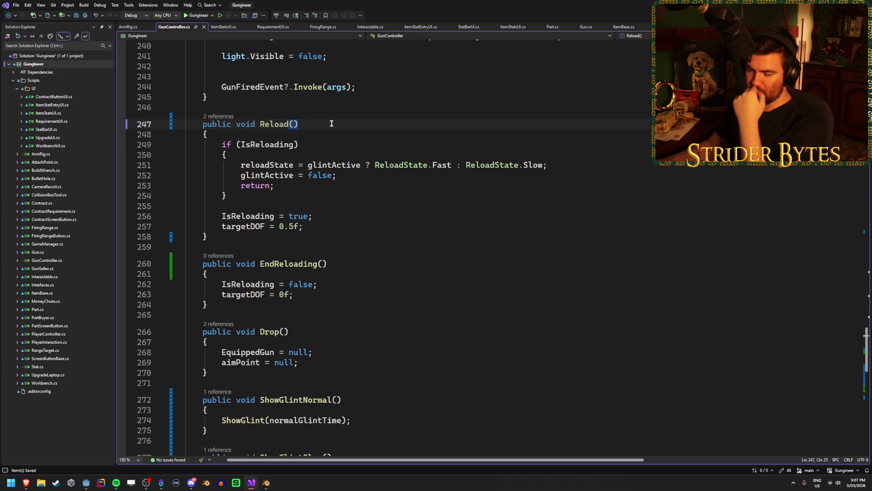
{"action": "left_click", "coordinate": [338, 141]}
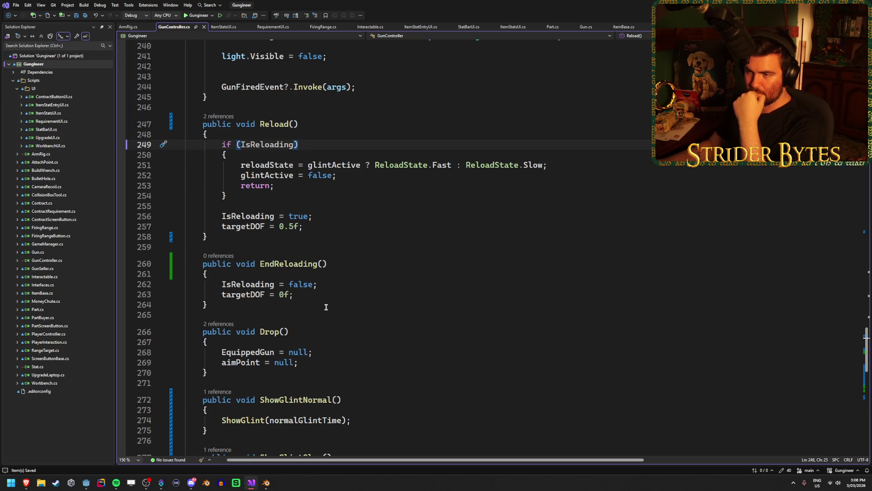
{"action": "scroll", "coordinate": [326, 307], "scroll_direction": "up", "scroll_amount": 1}
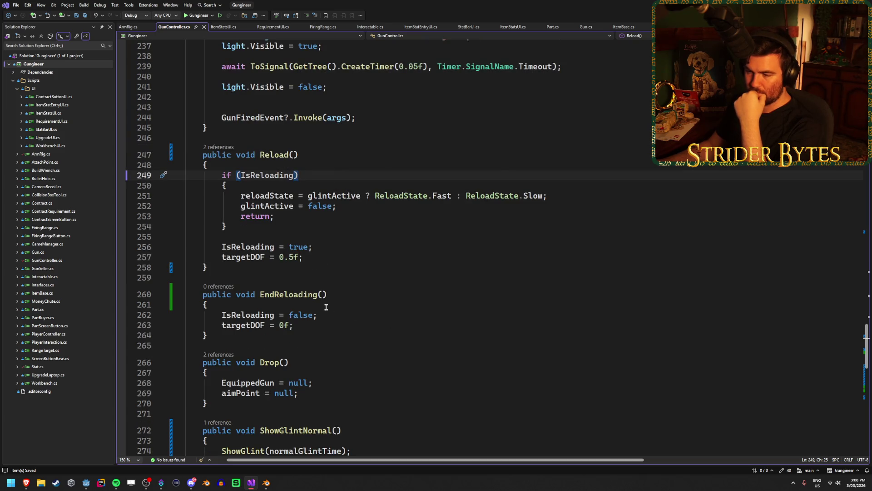
{"action": "scroll", "coordinate": [326, 307], "scroll_direction": "up", "scroll_amount": 6}
{"action": "scroll", "coordinate": [326, 307], "scroll_direction": "up", "scroll_amount": 16}
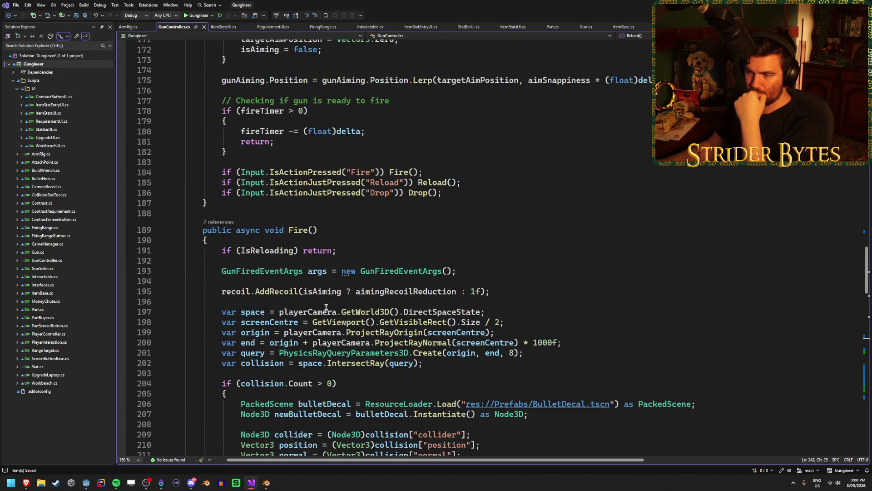
{"action": "scroll", "coordinate": [326, 307], "scroll_direction": "down", "scroll_amount": 20}
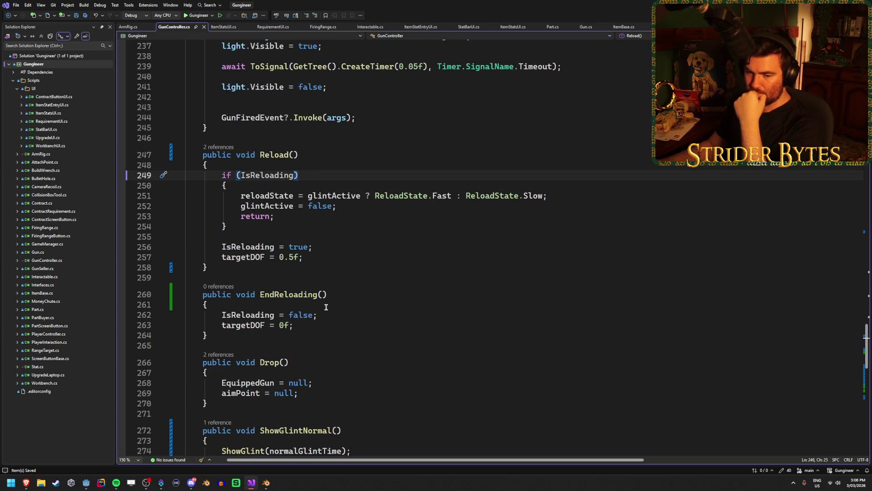
{"action": "left_click", "coordinate": [325, 317]}
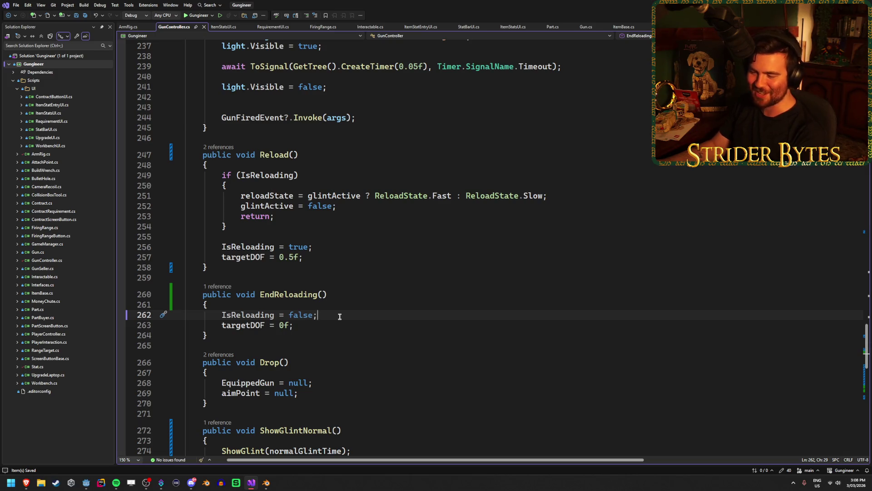
{"action": "left_click", "coordinate": [345, 305]}
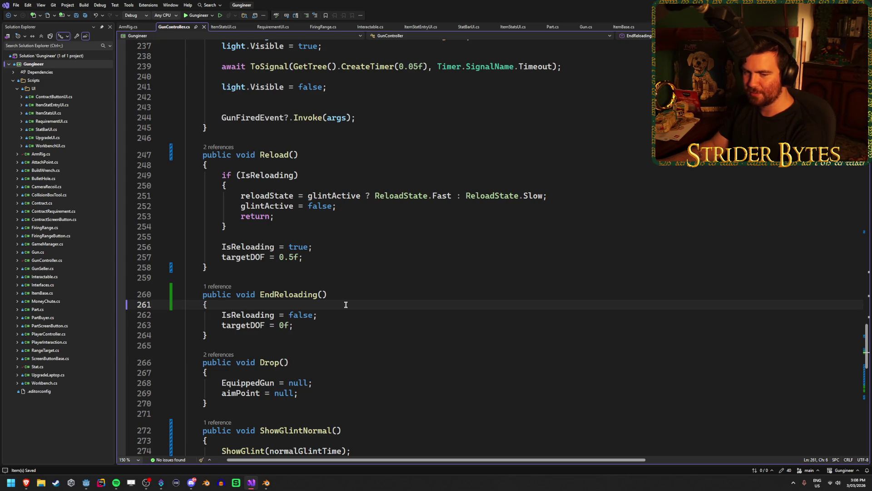
Step: Return to EndReloading's IsReloading = false line
{"action": "scroll", "coordinate": [346, 304], "scroll_direction": "up", "scroll_amount": 3}
{"action": "scroll", "coordinate": [346, 304], "scroll_direction": "down", "scroll_amount": 4}
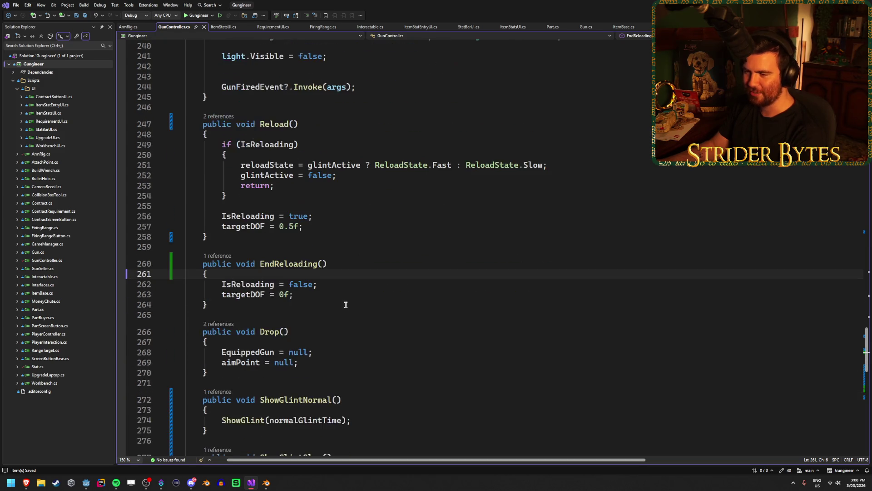
{"action": "scroll", "coordinate": [345, 304], "scroll_direction": "down", "scroll_amount": 2}
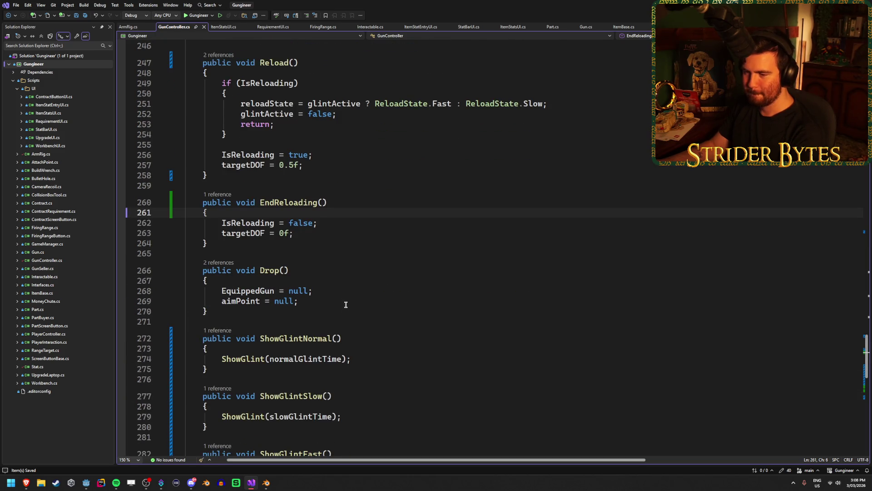
{"action": "scroll", "coordinate": [346, 304], "scroll_direction": "up", "scroll_amount": 4}
{"action": "scroll", "coordinate": [346, 304], "scroll_direction": "up", "scroll_amount": 1}
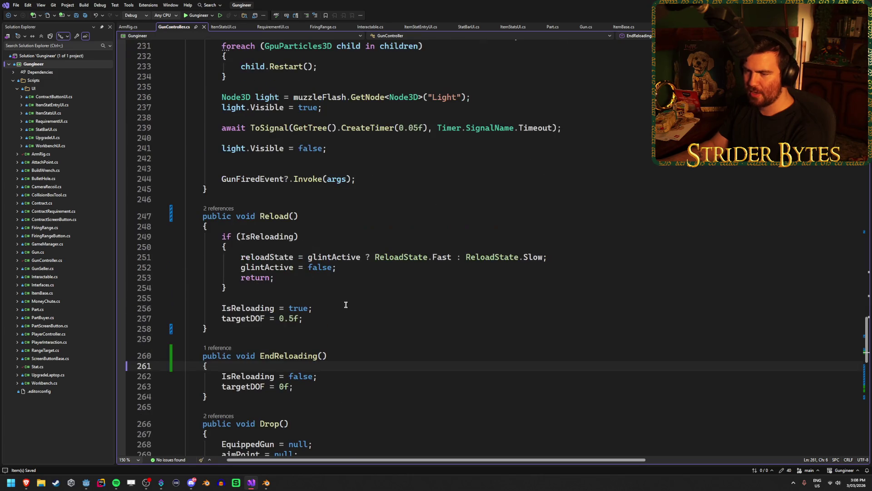
{"action": "scroll", "coordinate": [345, 305], "scroll_direction": "down", "scroll_amount": 2}
{"action": "left_click", "coordinate": [343, 314]}
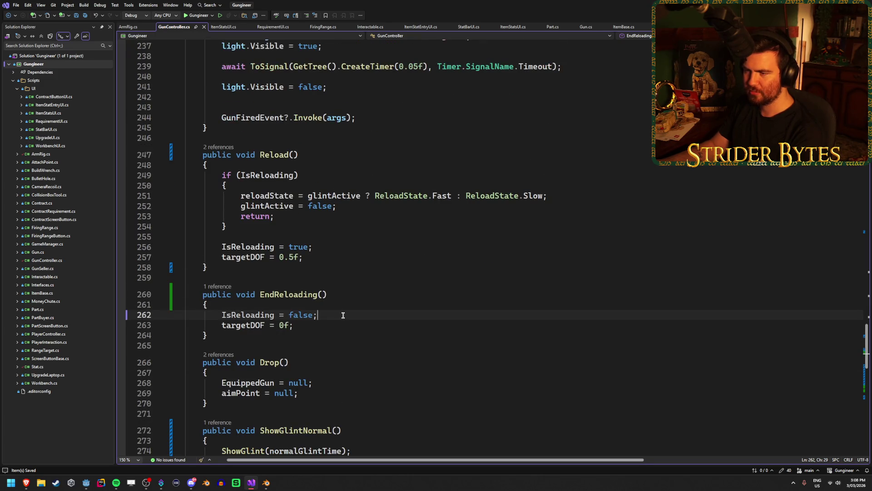
{"action": "scroll", "coordinate": [343, 315], "scroll_direction": "up", "scroll_amount": 3}
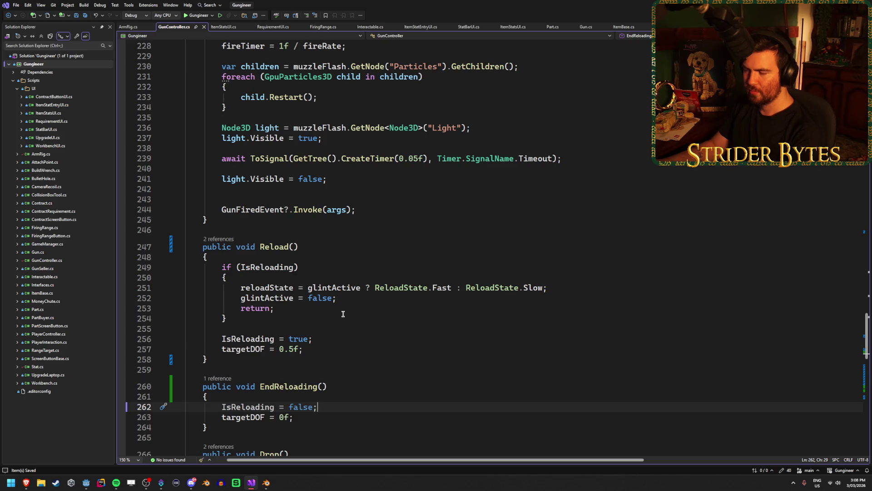
{"action": "scroll", "coordinate": [343, 314], "scroll_direction": "up", "scroll_amount": 2}
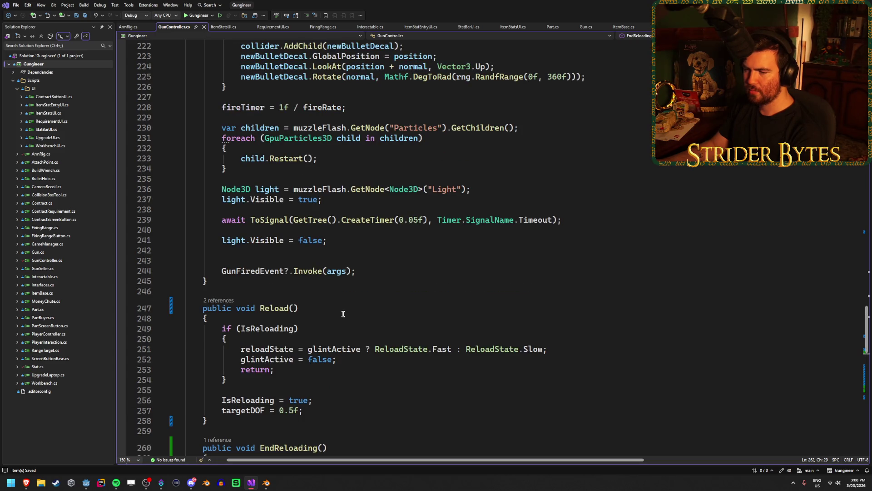
Step: Check that reloadState is declared defaulting to Normal, then return into EndReloading
{"action": "left_click", "coordinate": [274, 348]}
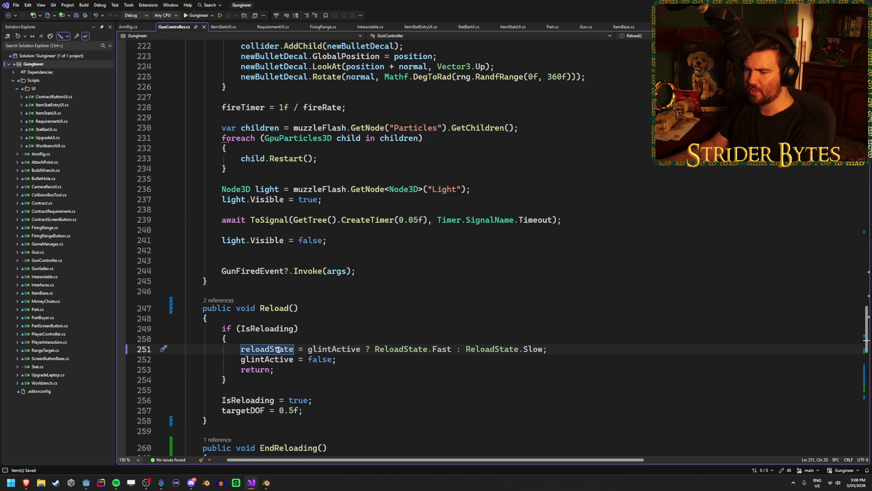
{"action": "scroll", "coordinate": [277, 348], "scroll_direction": "up", "scroll_amount": 20}
{"action": "scroll", "coordinate": [284, 349], "scroll_direction": "up", "scroll_amount": 17}
{"action": "scroll", "coordinate": [285, 349], "scroll_direction": "down", "scroll_amount": 5}
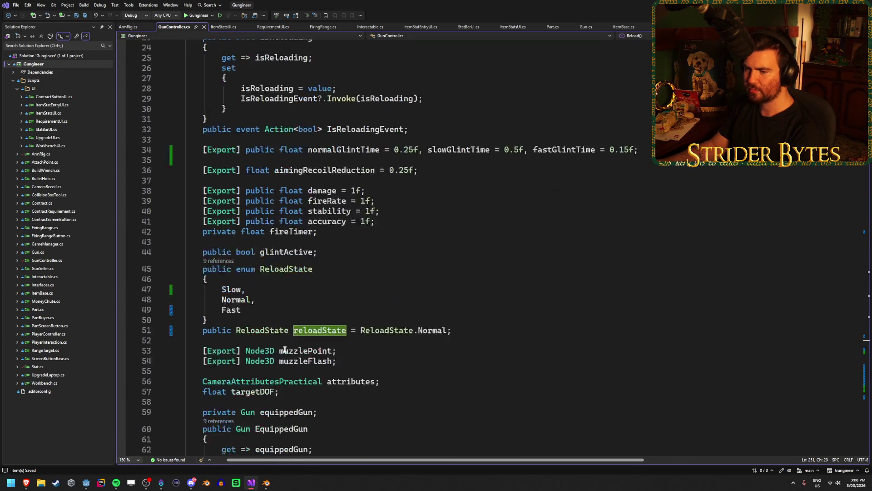
{"action": "scroll", "coordinate": [285, 349], "scroll_direction": "down", "scroll_amount": 2}
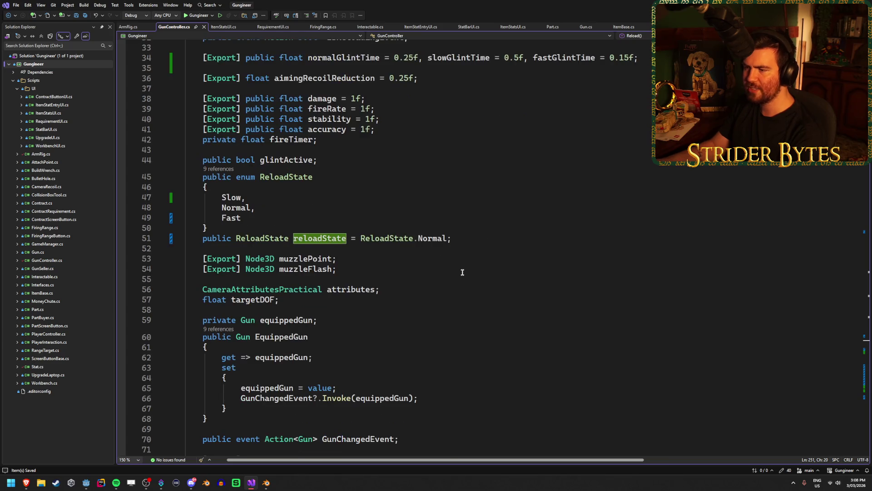
{"action": "left_click", "coordinate": [480, 237]}
{"action": "scroll", "coordinate": [480, 237], "scroll_direction": "down", "scroll_amount": 20}
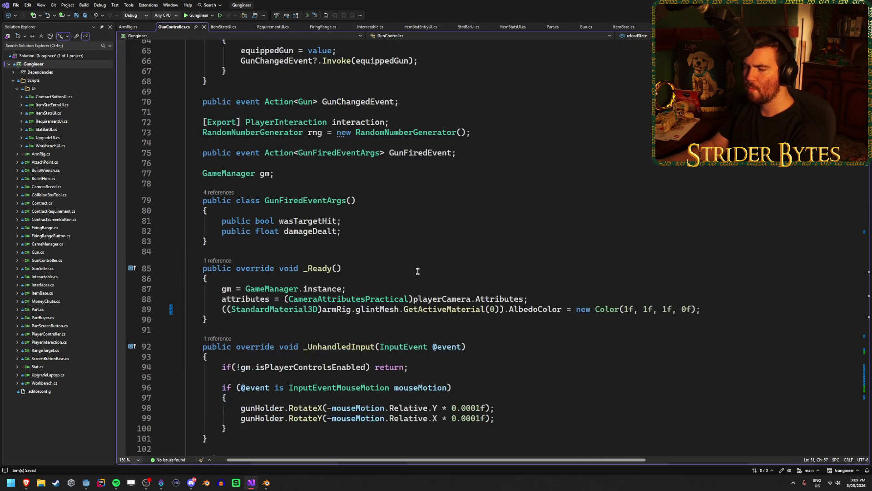
{"action": "scroll", "coordinate": [417, 271], "scroll_direction": "down", "scroll_amount": 14}
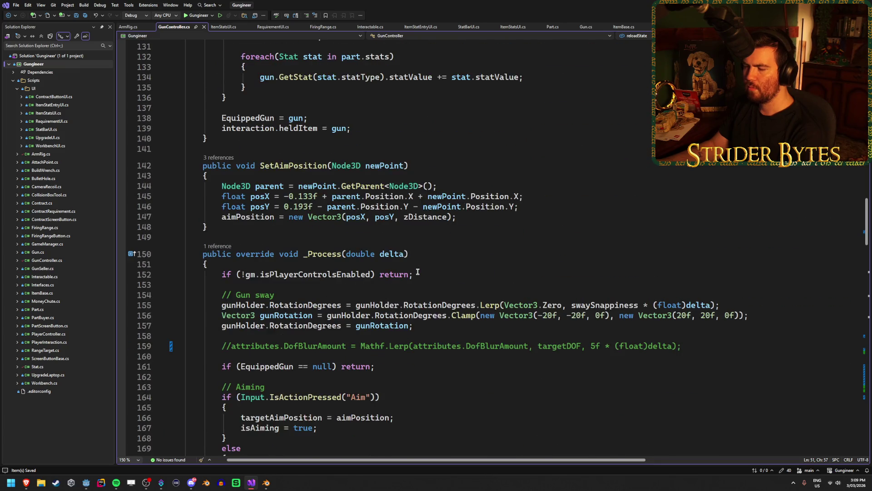
{"action": "scroll", "coordinate": [417, 271], "scroll_direction": "down", "scroll_amount": 20}
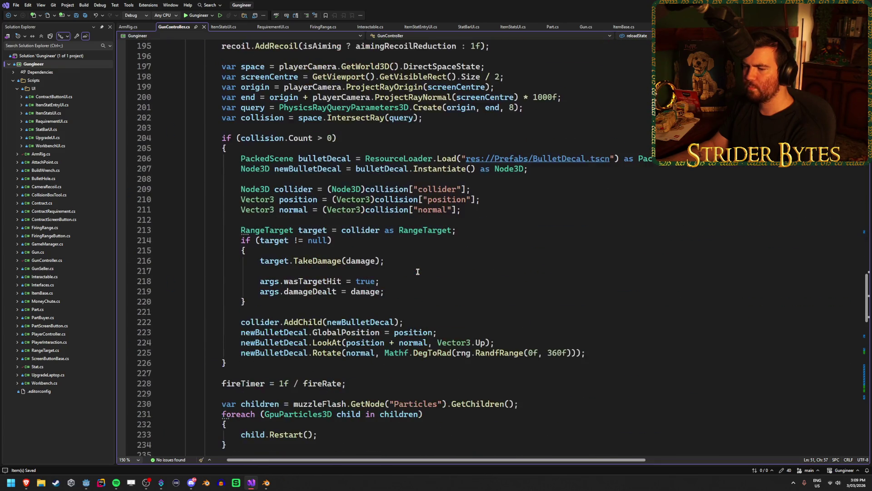
{"action": "scroll", "coordinate": [418, 271], "scroll_direction": "down", "scroll_amount": 2}
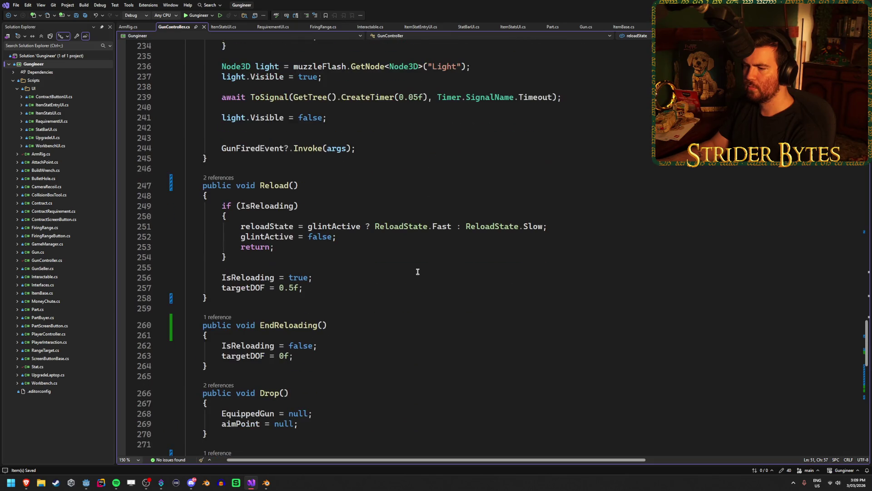
{"action": "left_click", "coordinate": [325, 279]}
Step: Insert reloadState = ReloadState.Normal; as EndReloading's first line, rejecting the Copilot suggestion
{"action": "left_click", "coordinate": [332, 351]}
{"action": "left_click", "coordinate": [340, 344]}
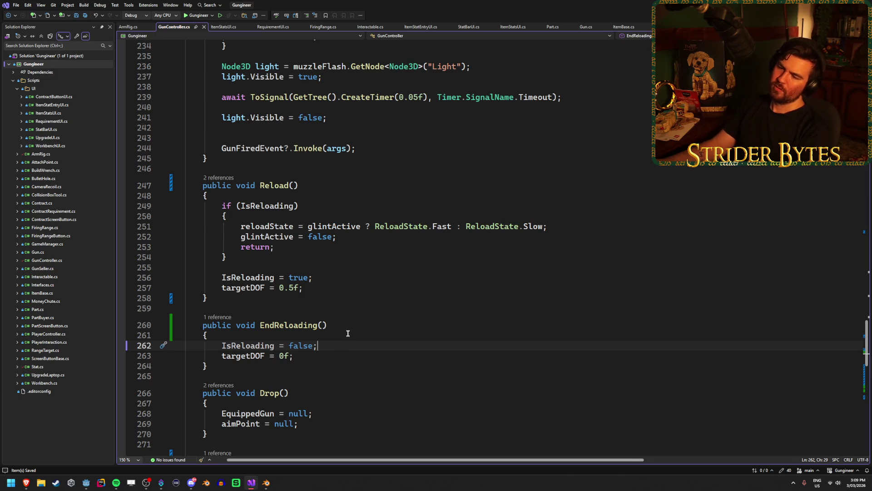
{"action": "key", "text": "ctrl+Return"}
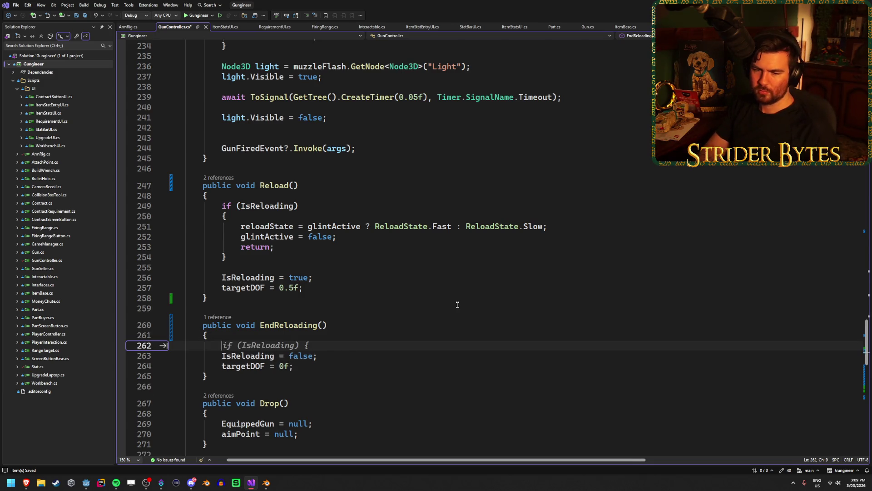
{"action": "key", "text": "Escape"}
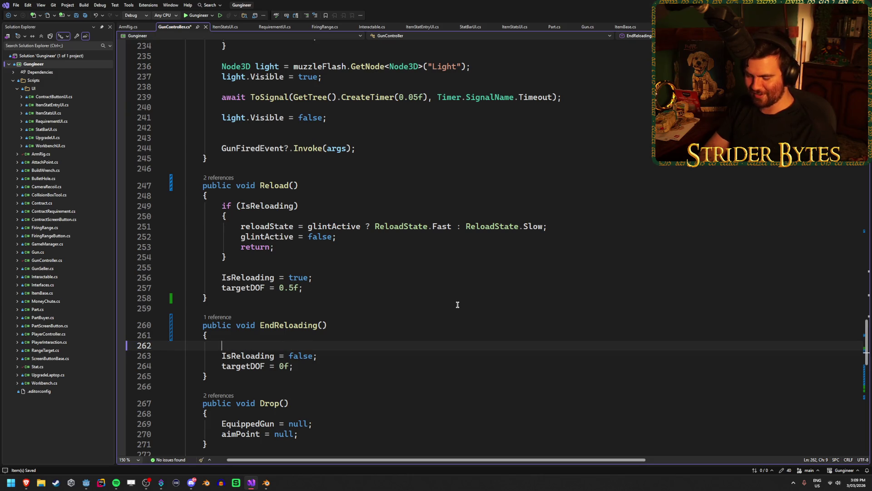
{"action": "type", "text": "reloadState"}
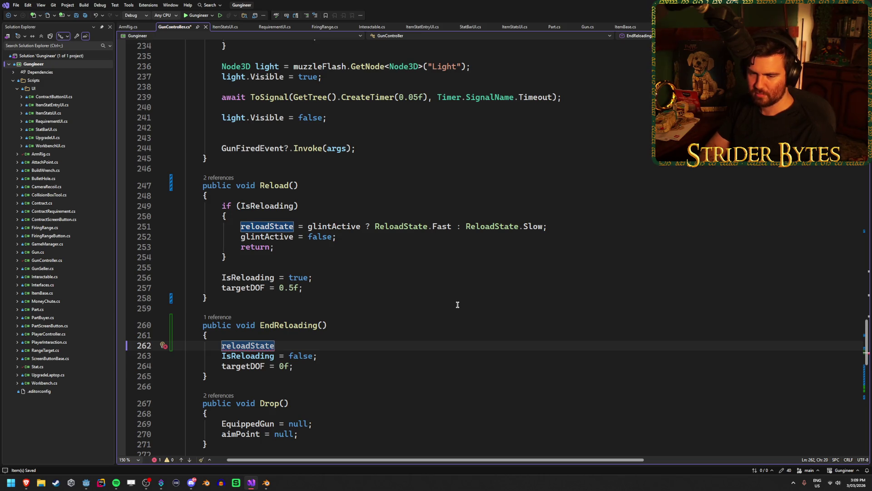
{"action": "type", "text": "= ReloadState.Normal;"}
Step: Verify reloadState's type in Reload and the Normal value used in EndReloading
{"action": "left_click", "coordinate": [559, 223]}
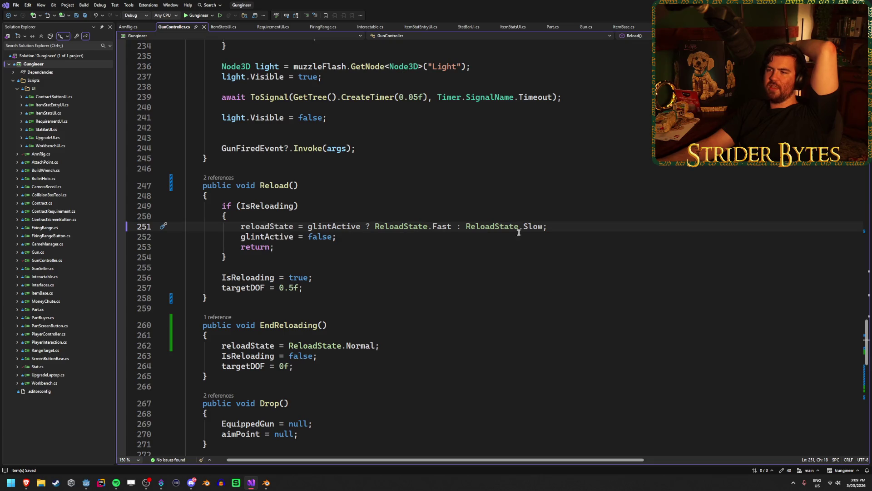
{"action": "left_click", "coordinate": [265, 227]}
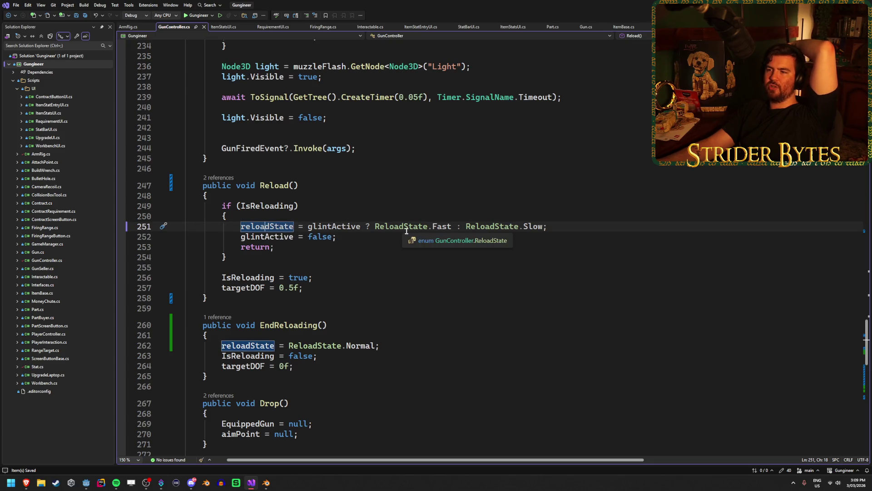
{"action": "left_click", "coordinate": [561, 225]}
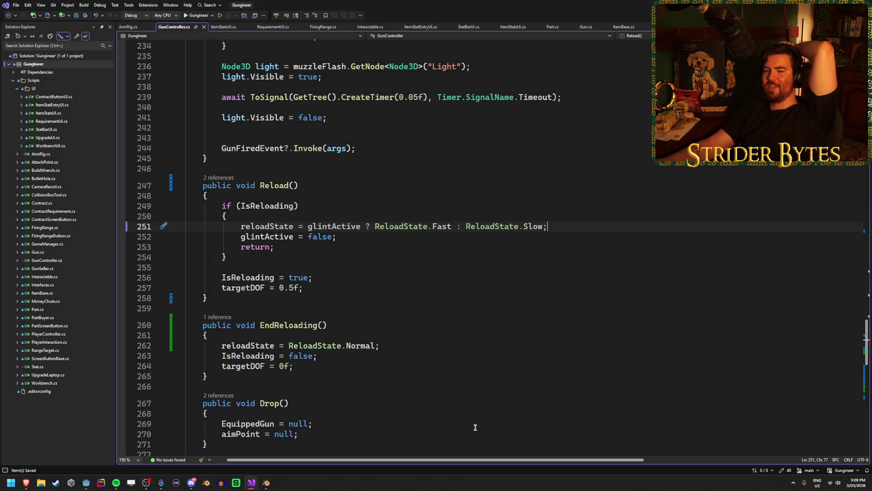
{"action": "left_click", "coordinate": [399, 346]}
{"action": "left_click", "coordinate": [357, 346]}
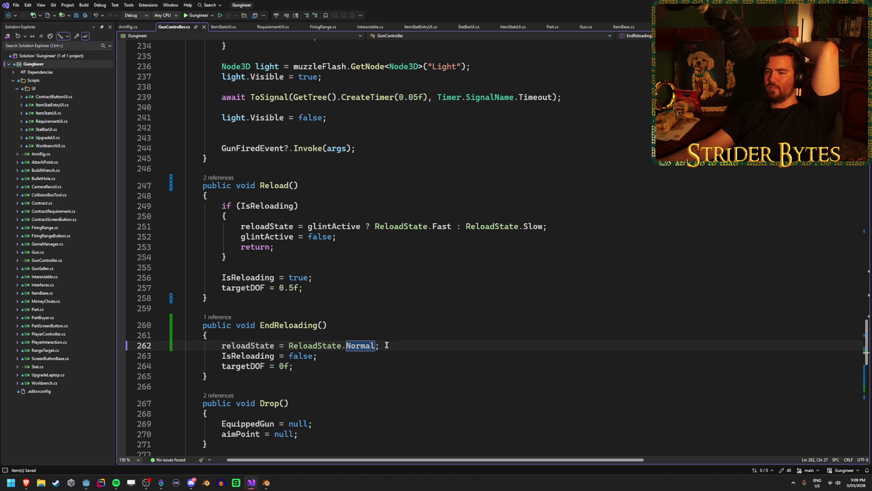
{"action": "mouse_move", "coordinate": [84, 487]}
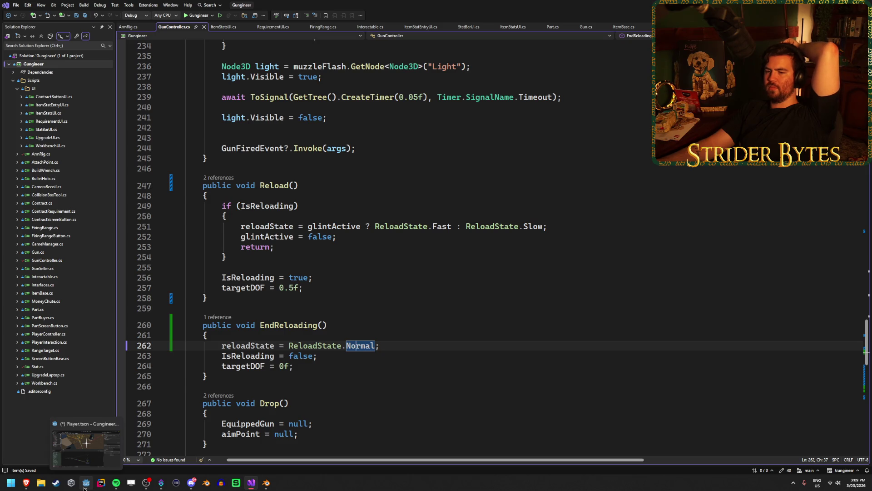
Step: Bring the Godot editor with the Player's AnimationTree back in front
{"action": "left_click", "coordinate": [84, 487]}
{"action": "left_click", "coordinate": [251, 485]}
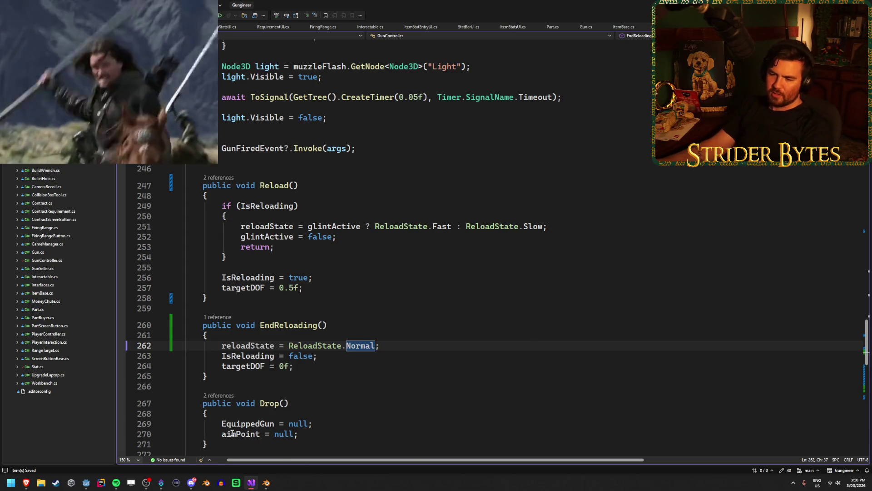
{"action": "key", "text": "alt+Tab"}
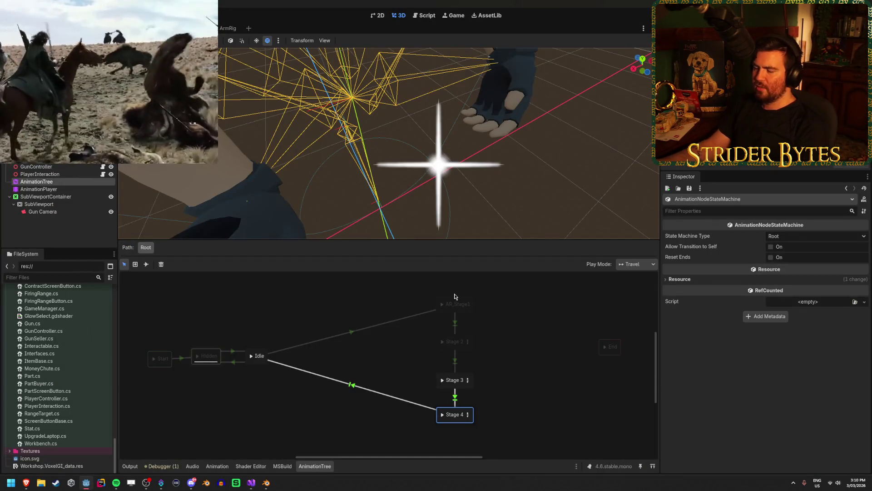
Step: Select the Stage 2 state and dismiss the add-node menu without adding anything
{"action": "left_click", "coordinate": [424, 350]}
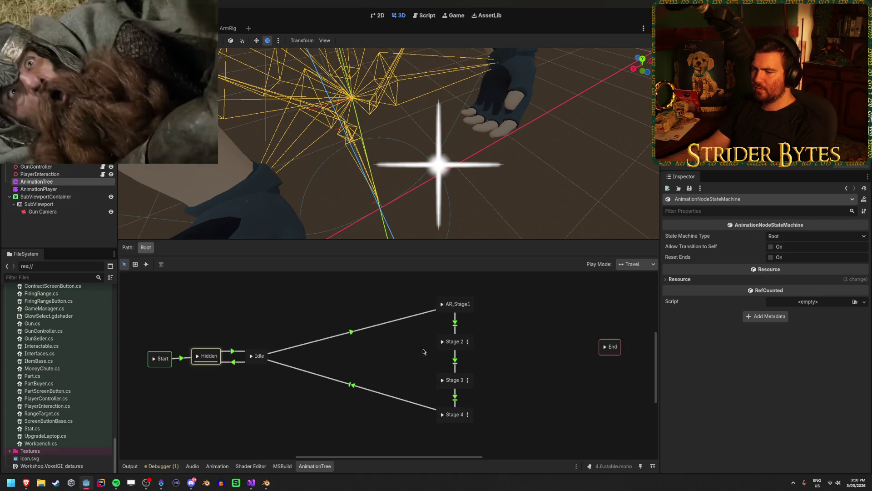
{"action": "left_click", "coordinate": [465, 341]}
{"action": "right_click", "coordinate": [465, 340]}
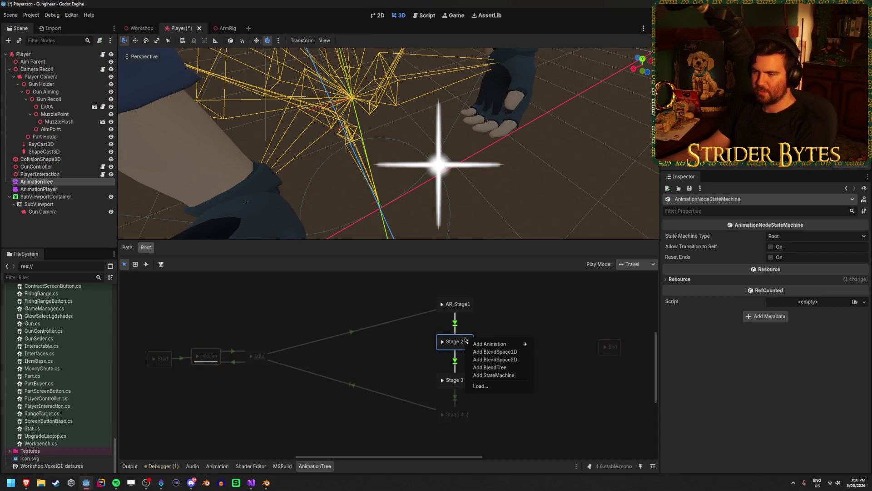
{"action": "mouse_move", "coordinate": [485, 345]}
{"action": "left_click", "coordinate": [529, 307]}
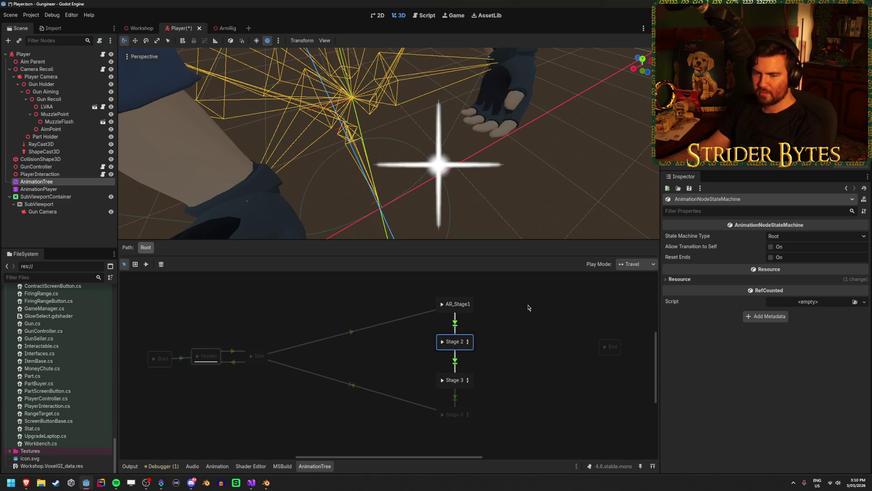
Step: Enter Stage 2 and pan to show Start branching to Fast, Normal and Slow before End
{"action": "left_click", "coordinate": [467, 342]}
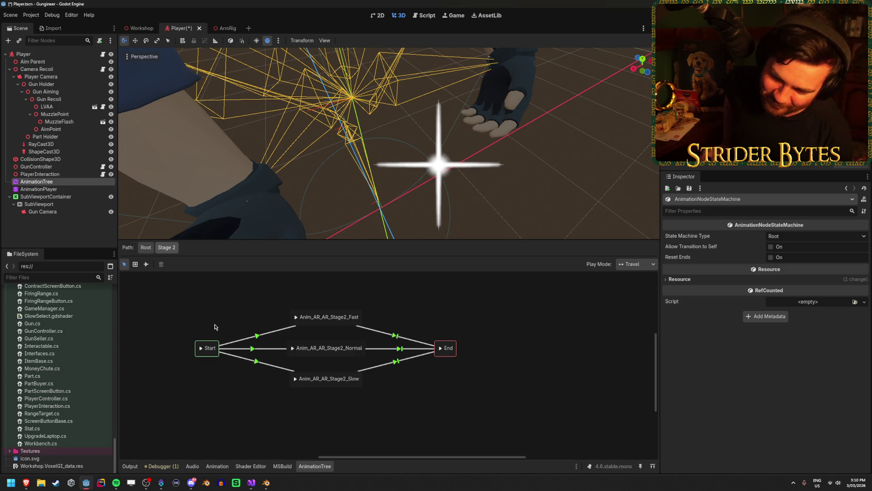
{"action": "mouse_move", "coordinate": [210, 312]}
{"action": "left_mouse_down"}
{"action": "mouse_move", "coordinate": [293, 318]}
{"action": "mouse_move", "coordinate": [284, 323]}
{"action": "left_mouse_up"}
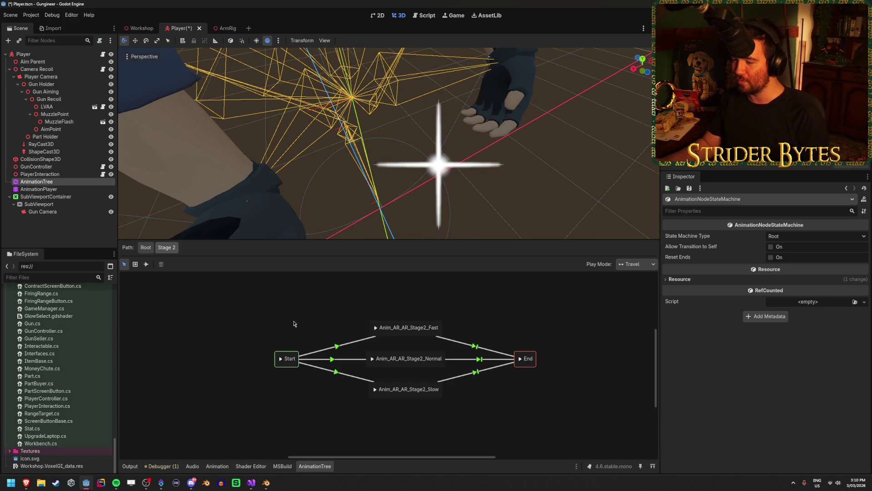
{"action": "left_click", "coordinate": [337, 347]}
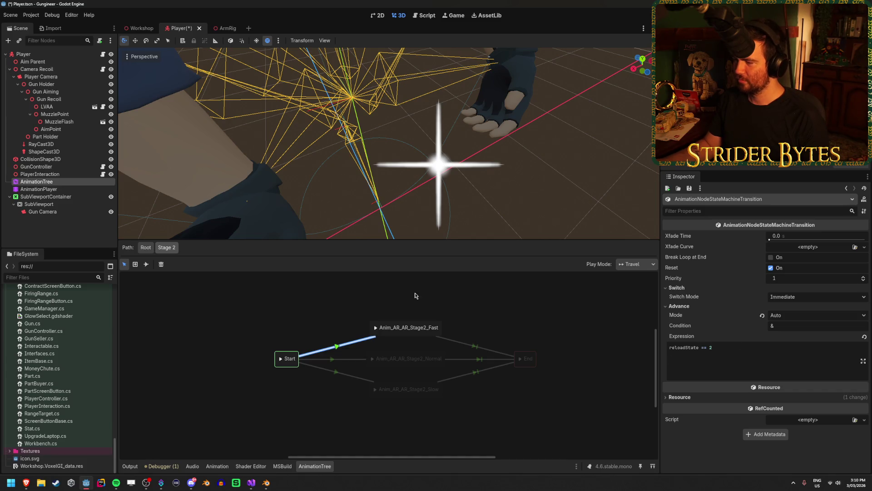
{"action": "left_click", "coordinate": [290, 358]}
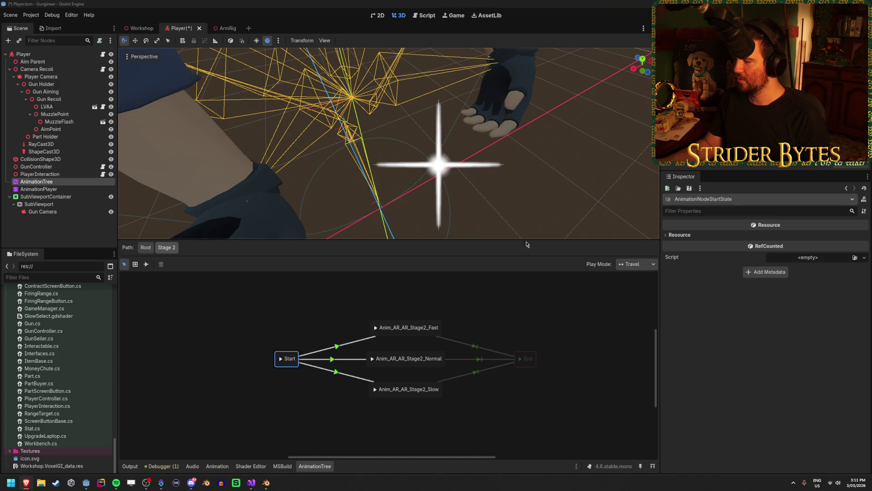
{"action": "left_click", "coordinate": [454, 301]}
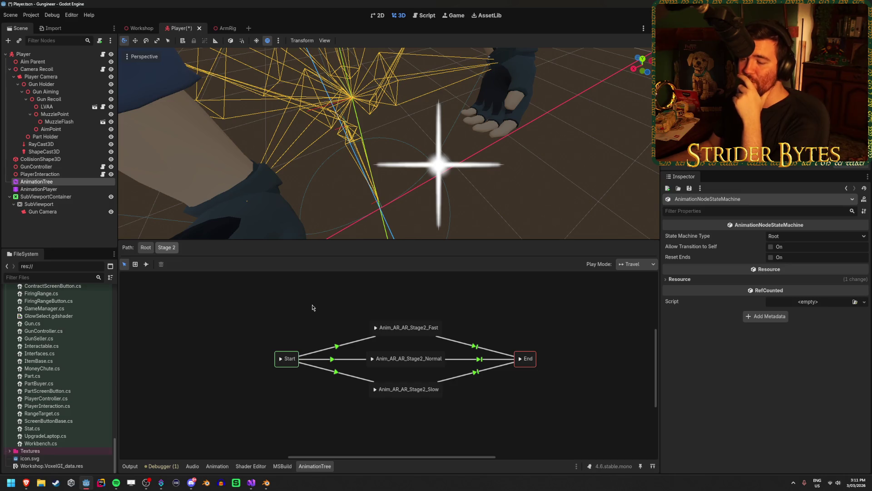
{"action": "left_click_drag", "start_coordinate": [400, 322], "coordinate": [399, 341]}
{"action": "key", "text": "ctrl+z"}
{"action": "mouse_move", "coordinate": [219, 315]}
{"action": "left_mouse_down"}
{"action": "mouse_move", "coordinate": [210, 402]}
{"action": "mouse_move", "coordinate": [255, 331]}
{"action": "mouse_move", "coordinate": [121, 315]}
{"action": "mouse_move", "coordinate": [269, 317]}
{"action": "mouse_move", "coordinate": [183, 408]}
{"action": "mouse_move", "coordinate": [266, 345]}
{"action": "left_mouse_up"}
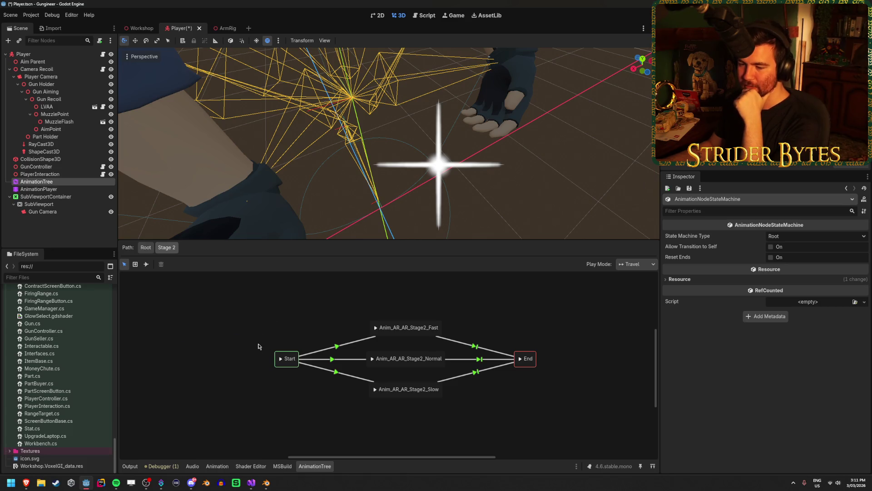
{"action": "mouse_move", "coordinate": [251, 353]}
{"action": "left_mouse_down"}
{"action": "mouse_move", "coordinate": [198, 420]}
{"action": "mouse_move", "coordinate": [197, 403]}
{"action": "left_mouse_up"}
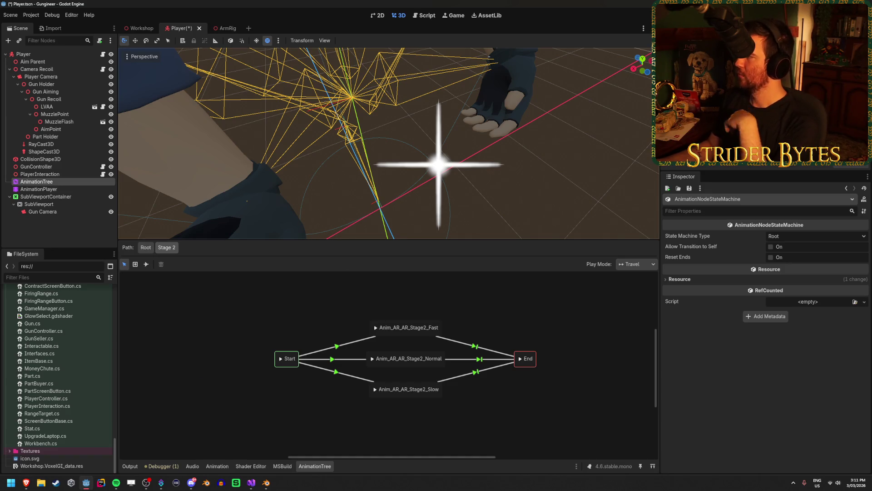
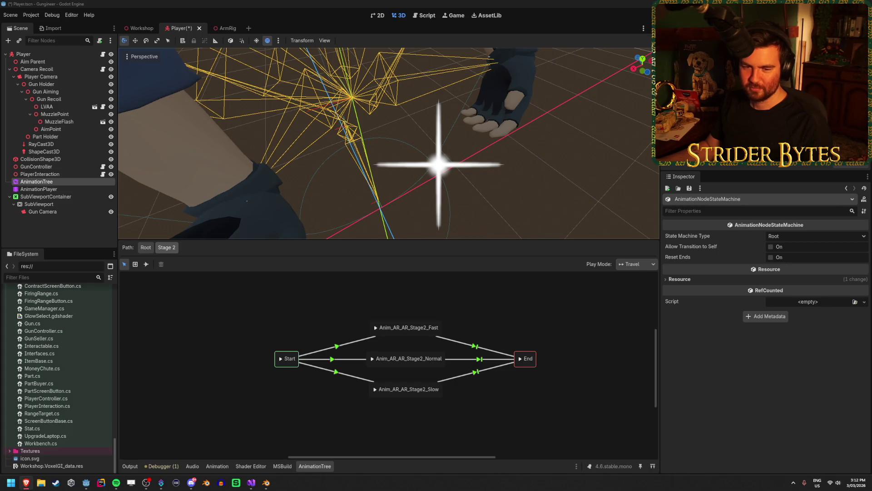
Step: Bring the Godot editor forward and save the Player scene with Ctrl+S
{"action": "left_click", "coordinate": [244, 315]}
{"action": "left_click_drag", "start_coordinate": [231, 316], "coordinate": [250, 322]}
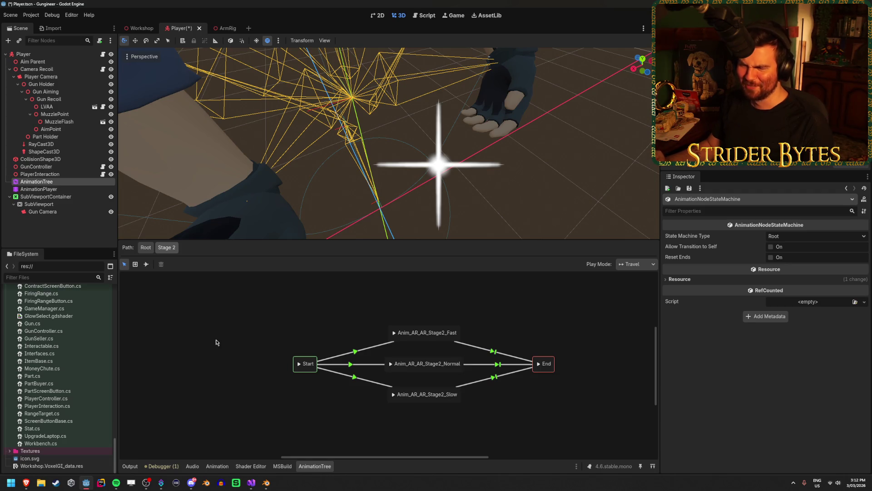
{"action": "key", "text": "ctrl+s"}
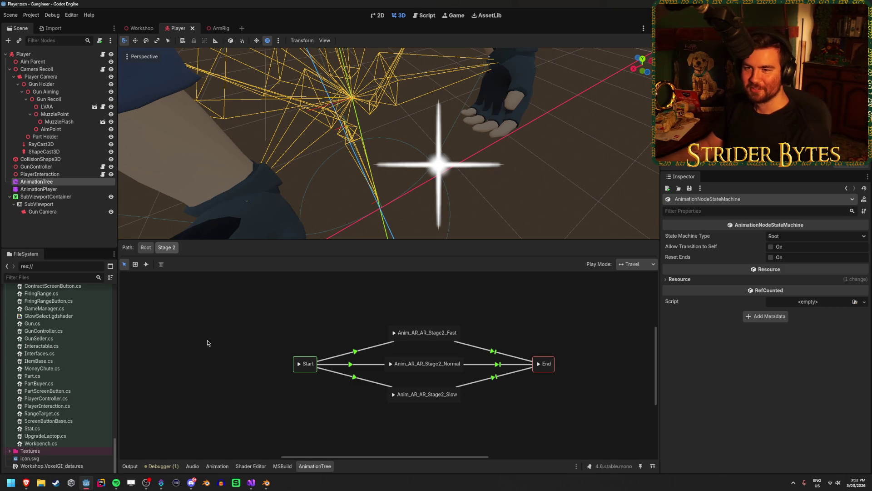
Step: Select the AnimationPlayer node so its animation timeline appears
{"action": "scroll", "coordinate": [50, 349], "scroll_direction": "up", "scroll_amount": 10}
{"action": "scroll", "coordinate": [50, 348], "scroll_direction": "up", "scroll_amount": 10}
{"action": "scroll", "coordinate": [50, 349], "scroll_direction": "down", "scroll_amount": 8}
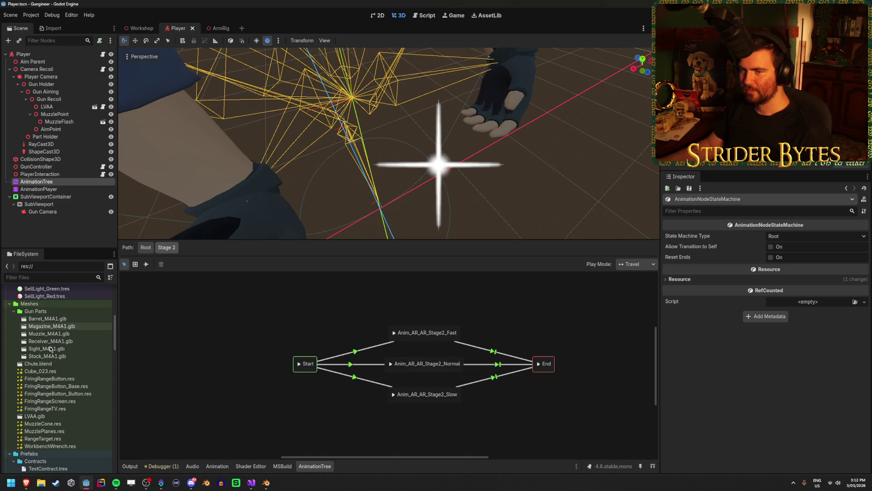
{"action": "left_click", "coordinate": [36, 182]}
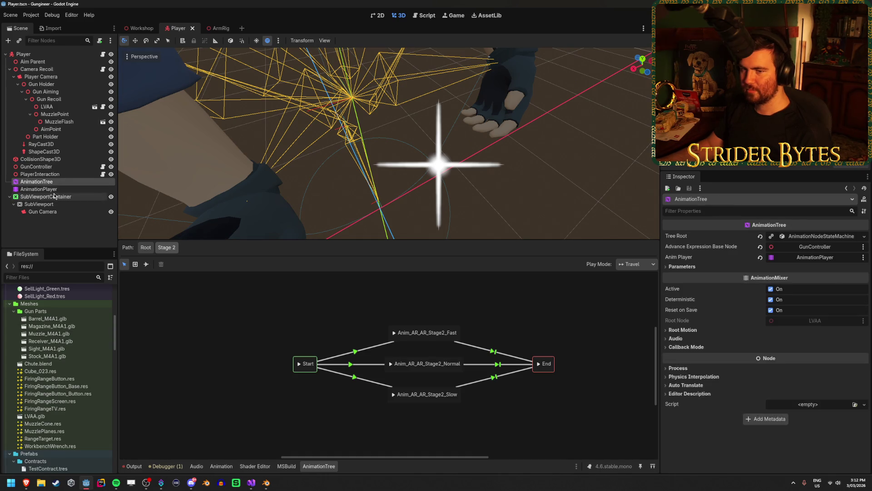
{"action": "left_click", "coordinate": [45, 196]}
{"action": "left_click", "coordinate": [41, 189]}
{"action": "left_click", "coordinate": [58, 181]}
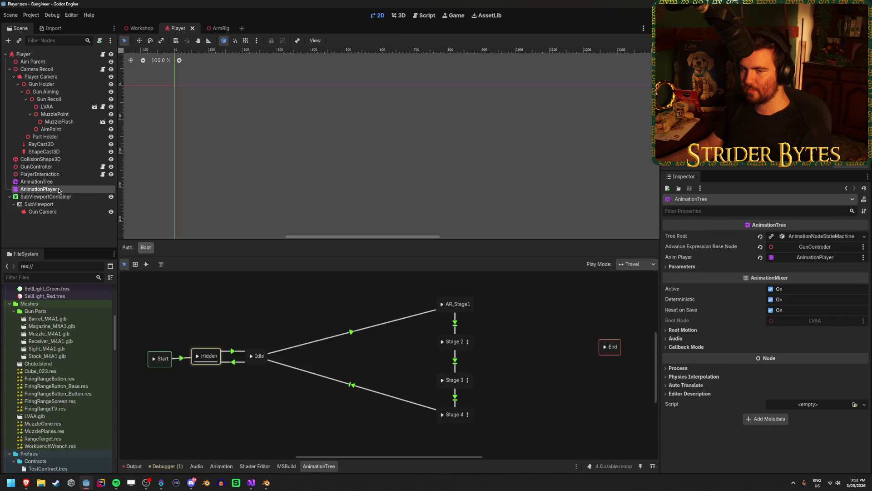
{"action": "left_click", "coordinate": [45, 189]}
Step: Keep Anim_AR/AR_Stage1 and scroll to the GunController Functions track with ShowGlintNormal()
{"action": "scroll", "coordinate": [266, 206], "scroll_direction": "down", "scroll_amount": 2}
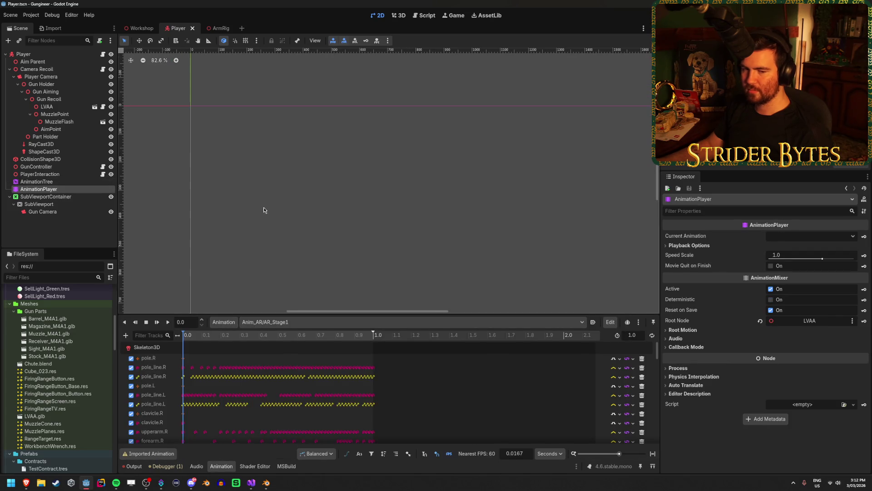
{"action": "left_click", "coordinate": [285, 318]}
{"action": "left_click", "coordinate": [287, 324]}
{"action": "scroll", "coordinate": [279, 398], "scroll_direction": "down", "scroll_amount": 5}
{"action": "scroll", "coordinate": [279, 398], "scroll_direction": "down", "scroll_amount": 10}
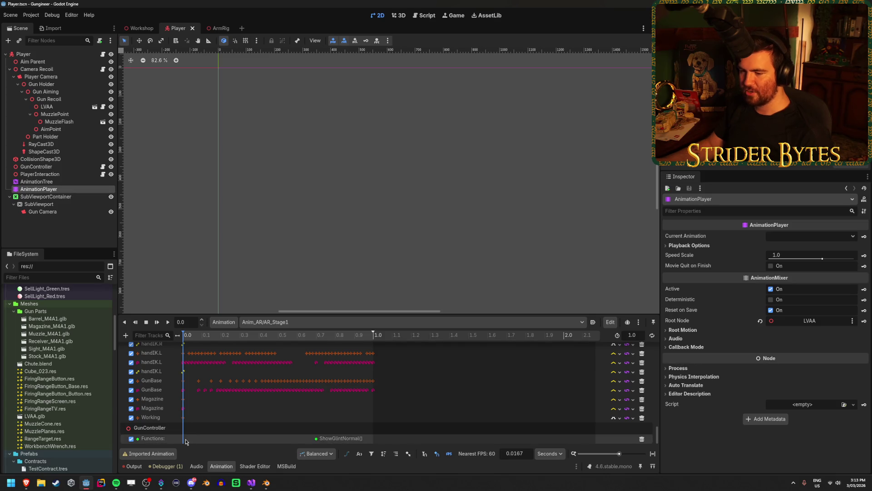
{"action": "left_click", "coordinate": [251, 484]}
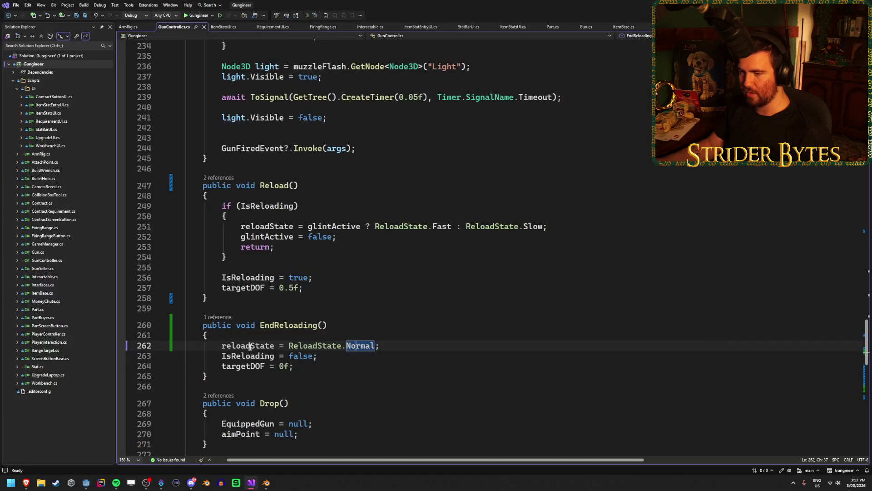
Step: Start a new public void ResetReloadState() method above Reload()
{"action": "left_click", "coordinate": [321, 373]}
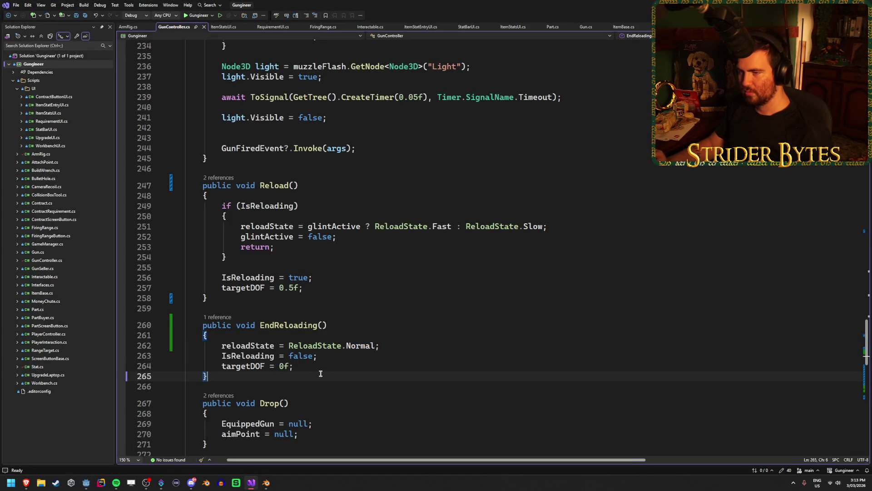
{"action": "left_click", "coordinate": [239, 158]}
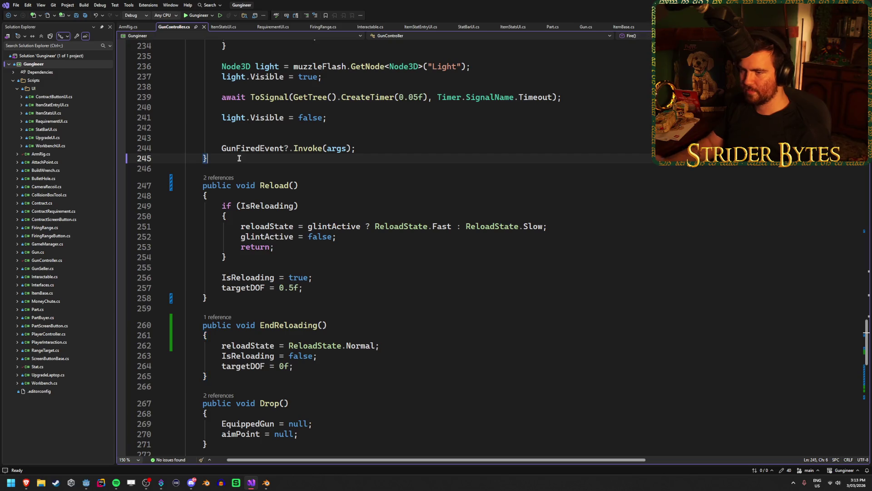
{"action": "key", "text": "Return"}
{"action": "key", "text": "Return"}
{"action": "type", "text": "public void ResetReloadState"}
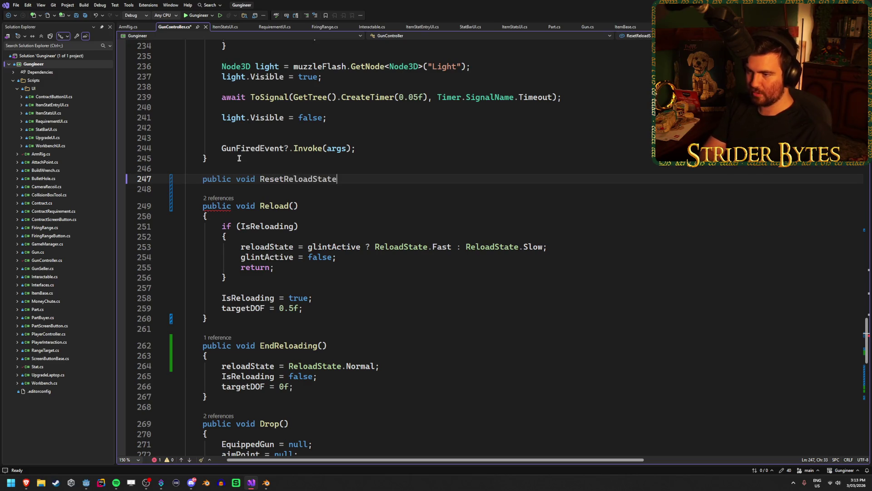
{"action": "type", "text": "() {"}
{"action": "key", "text": "Return"}
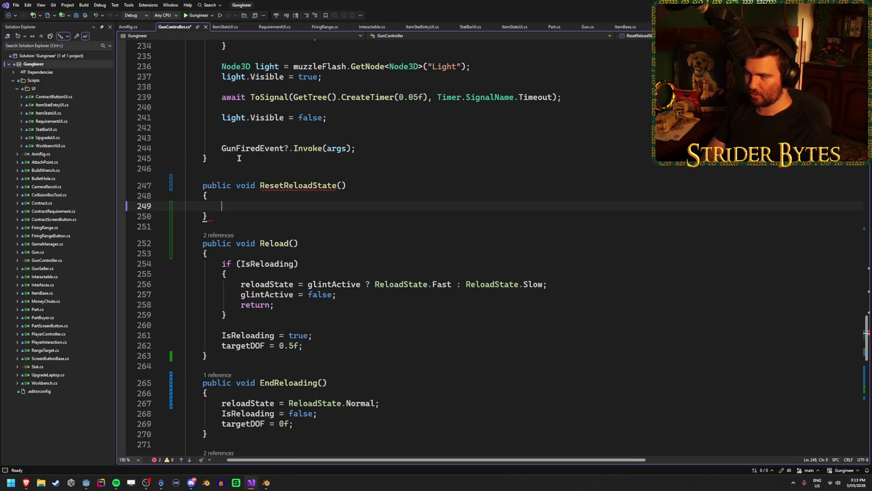
Step: Copy the reloadState = ReloadState.Normal line into ResetReloadState and save GunController.cs
{"action": "left_click", "coordinate": [383, 404]}
{"action": "key", "text": "ctrl+c"}
{"action": "left_click", "coordinate": [241, 206]}
{"action": "key", "text": "ctrl+v"}
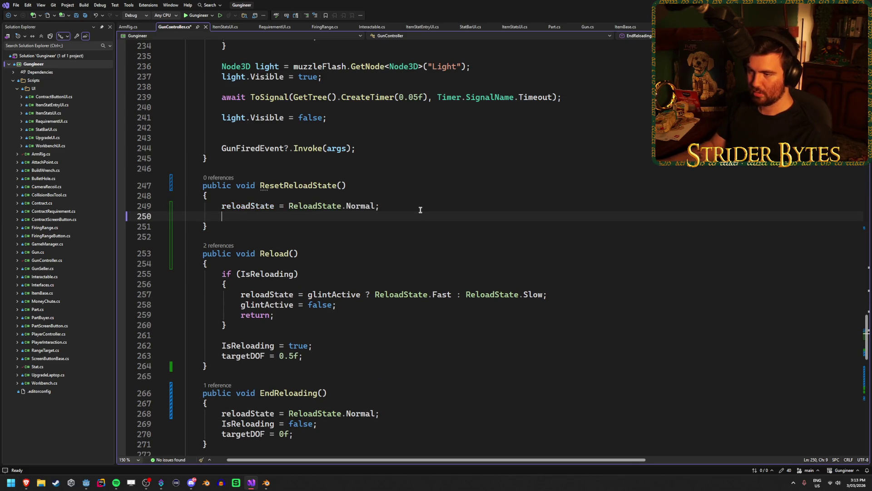
{"action": "key", "text": "ctrl+x"}
{"action": "key", "text": "ctrl+s"}
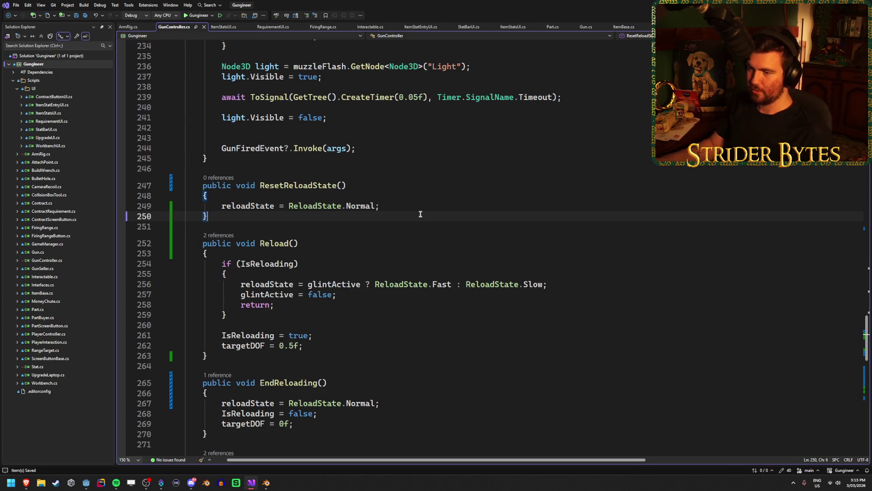
{"action": "scroll", "coordinate": [417, 185], "scroll_direction": "down", "scroll_amount": 1}
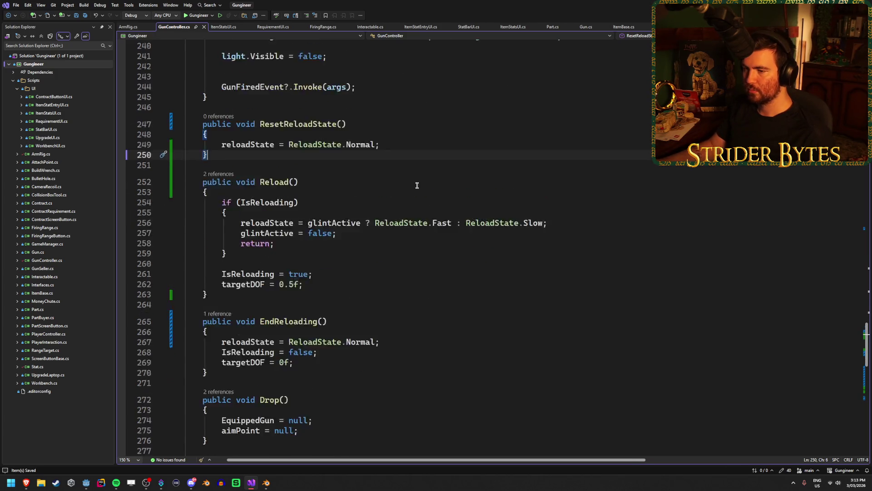
{"action": "key", "text": "alt+Tab"}
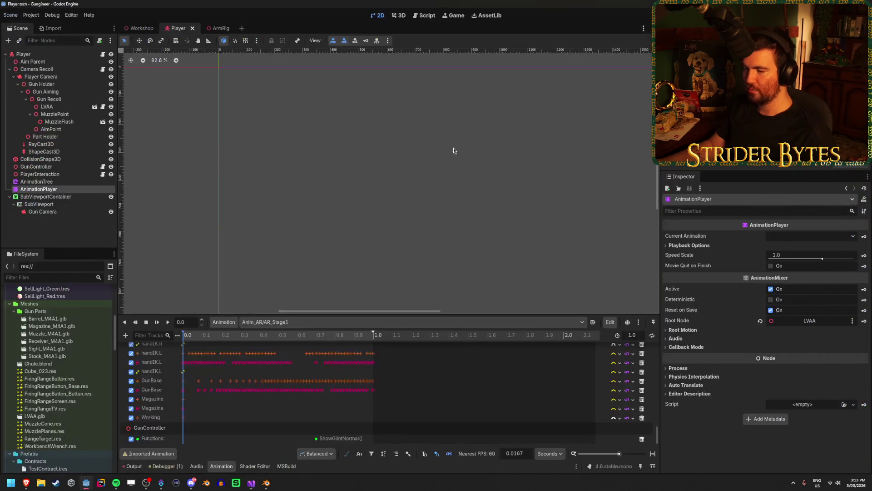
Step: Begin inserting a method-call key at 0.0 on the Functions track, then cancel it
{"action": "left_click", "coordinate": [187, 441]}
{"action": "left_click", "coordinate": [182, 440]}
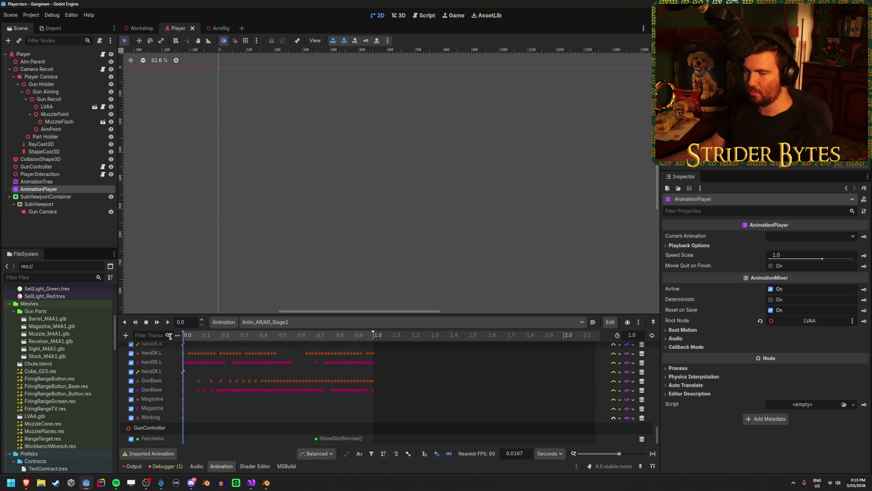
{"action": "right_click", "coordinate": [184, 442]}
{"action": "left_click", "coordinate": [202, 445]}
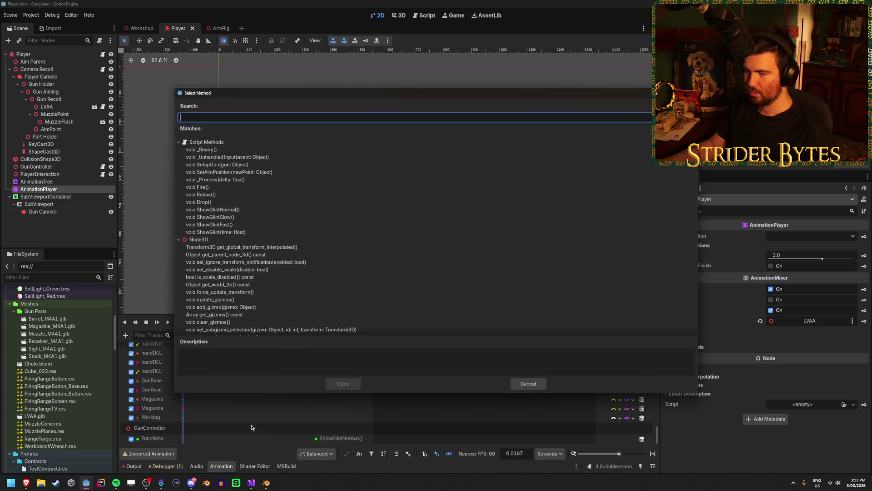
{"action": "left_click", "coordinate": [529, 384]}
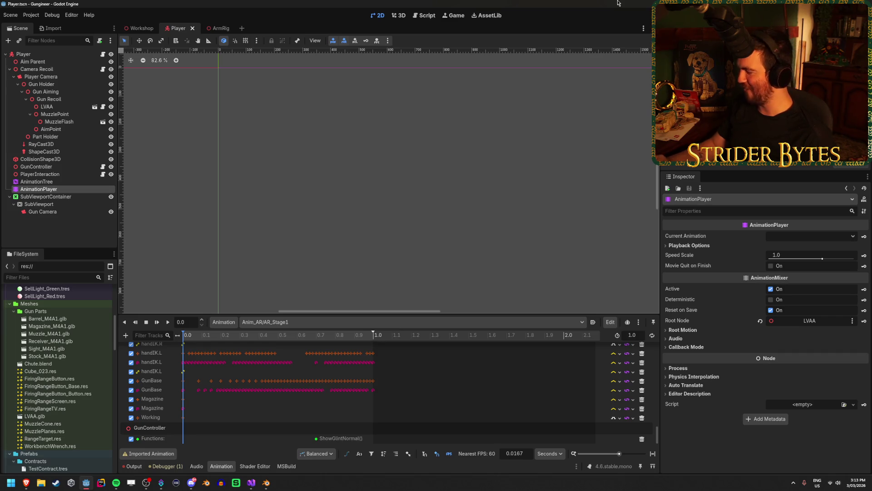
Step: Insert a ResetReloadState() call key at 0.0 on the Functions track and save the scene
{"action": "right_click", "coordinate": [189, 440]}
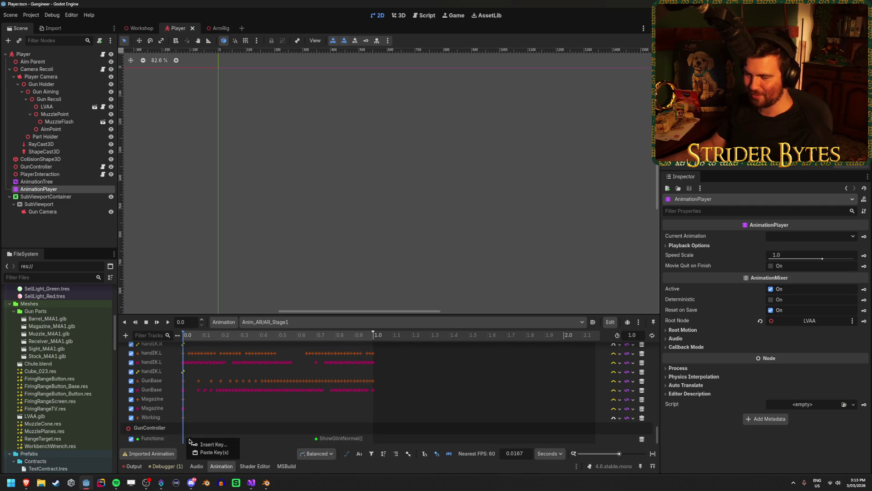
{"action": "left_click", "coordinate": [200, 444]}
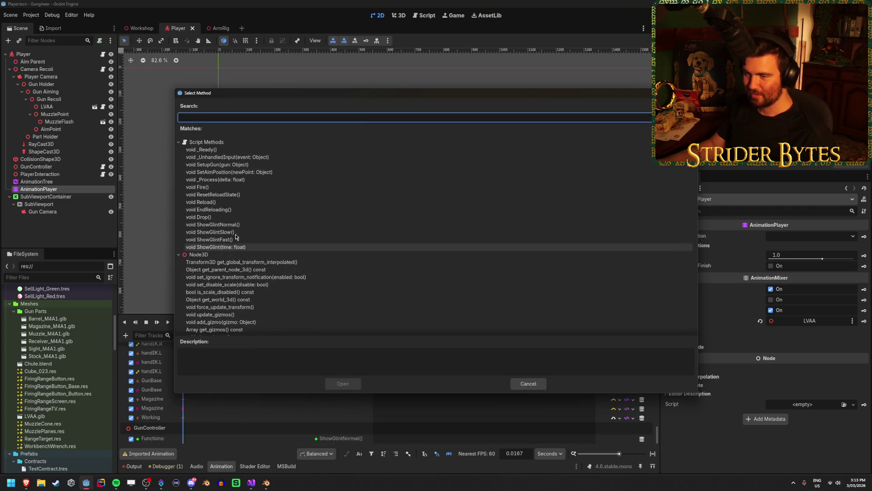
{"action": "left_click", "coordinate": [213, 195]}
{"action": "left_click", "coordinate": [343, 383]}
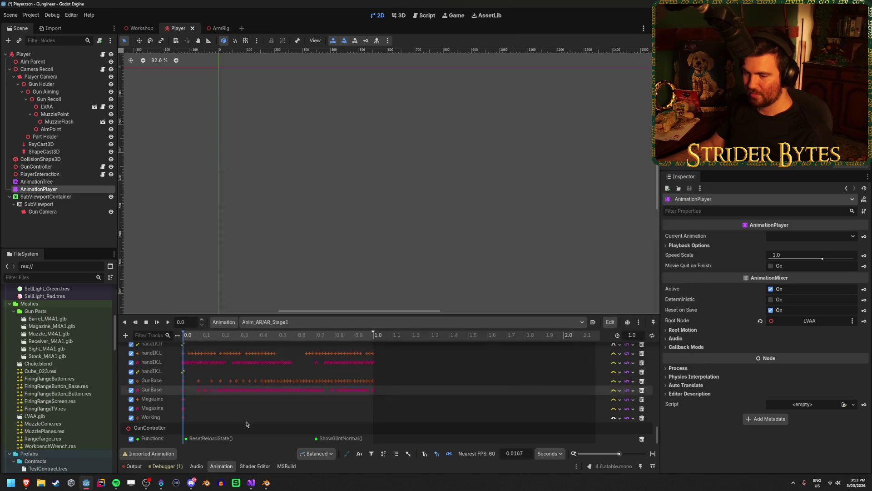
{"action": "left_click", "coordinate": [185, 439]}
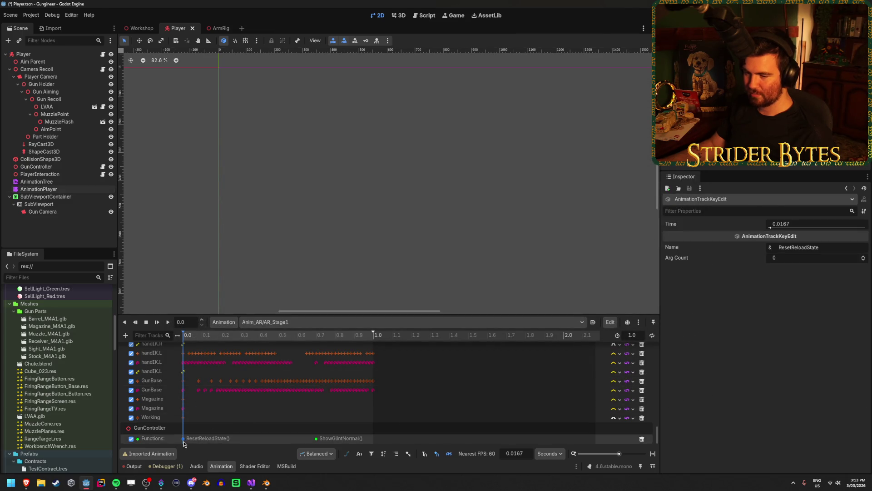
{"action": "left_click", "coordinate": [238, 441]}
{"action": "key", "text": "ctrl+s"}
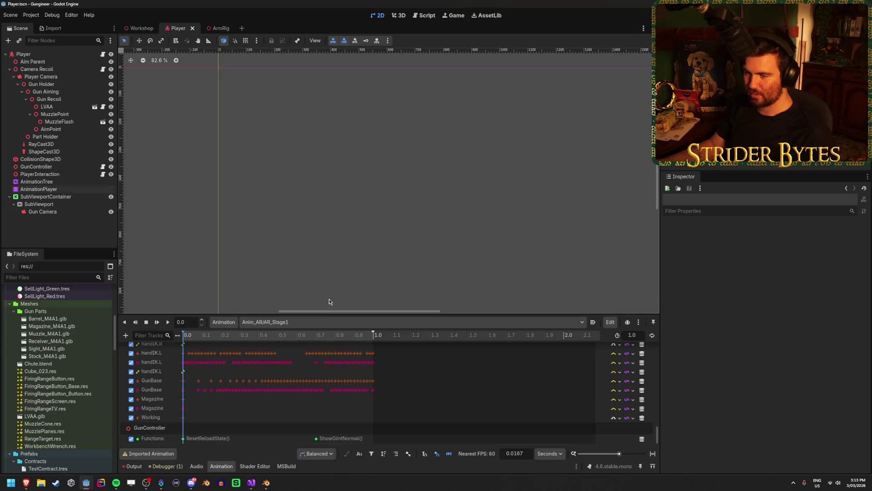
{"action": "left_click", "coordinate": [320, 321]}
{"action": "left_click", "coordinate": [229, 441]}
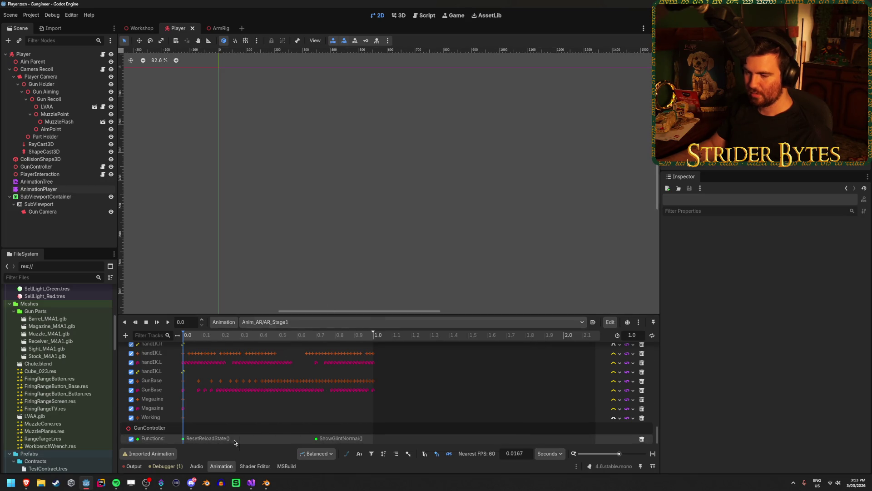
Step: Switch to AR_Stage2_Fast, undo an accidental AnimationTree duplicate, and check its ResetReloadState key
{"action": "left_click", "coordinate": [184, 440]}
{"action": "left_click", "coordinate": [291, 322]}
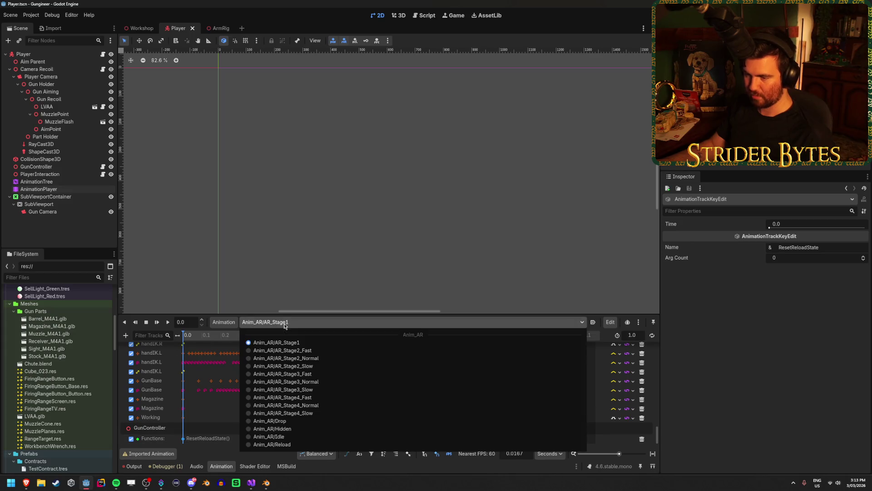
{"action": "left_click", "coordinate": [273, 346]}
{"action": "key", "text": "ctrl+z"}
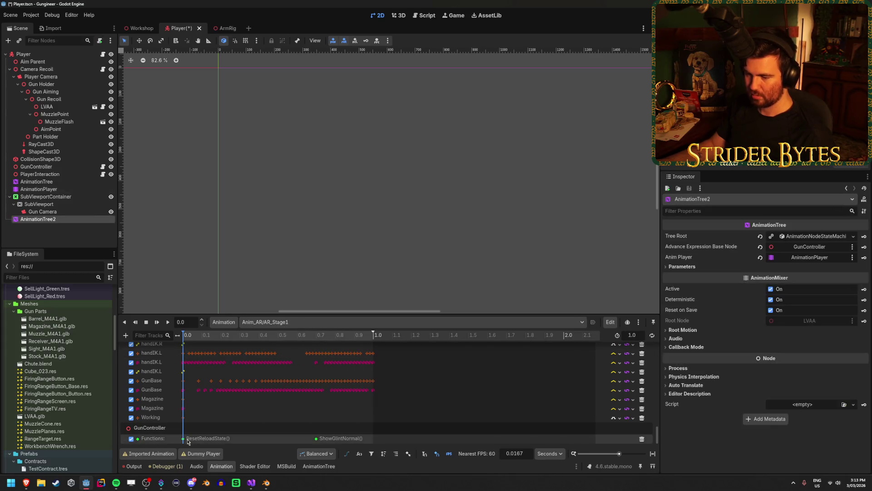
{"action": "key", "text": "ctrl+z"}
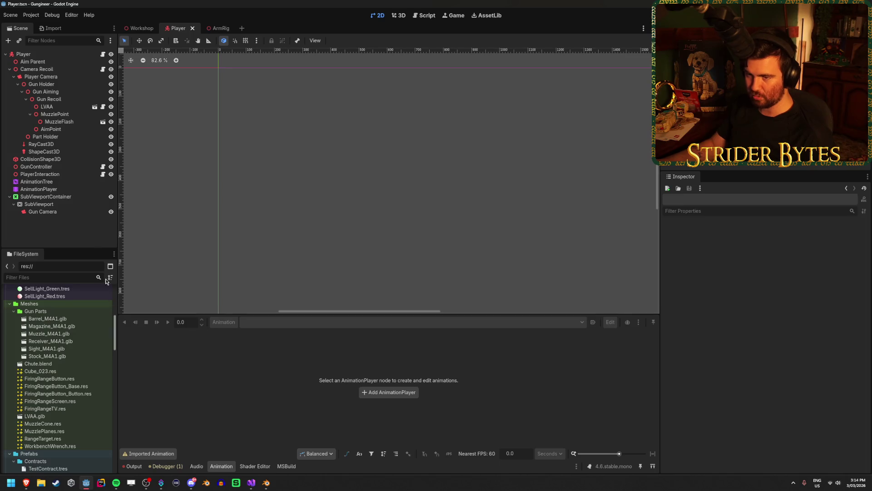
{"action": "left_click", "coordinate": [104, 189]}
{"action": "left_click", "coordinate": [297, 323]}
{"action": "key", "text": "Escape"}
{"action": "scroll", "coordinate": [191, 409], "scroll_direction": "down", "scroll_amount": 10}
{"action": "scroll", "coordinate": [189, 435], "scroll_direction": "down", "scroll_amount": 3}
{"action": "left_click", "coordinate": [184, 438]}
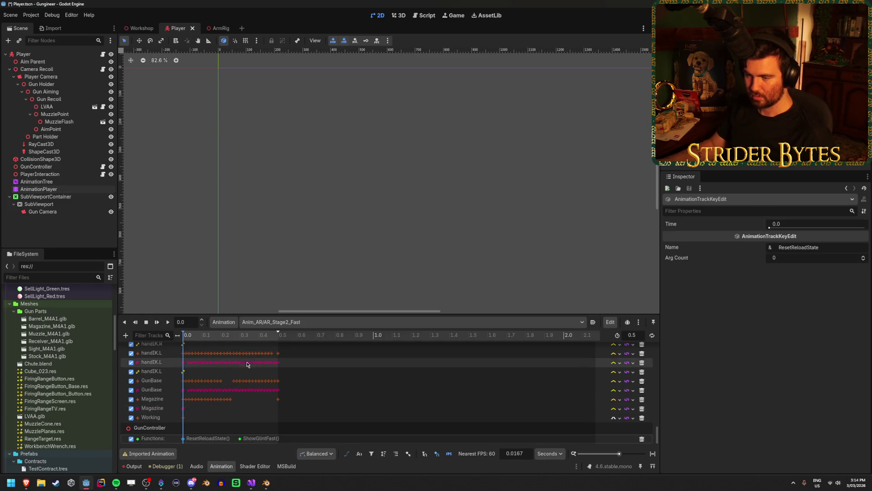
Step: Check the ResetReloadState call keys in AR_Stage2_Normal and AR_Stage2_Slow
{"action": "left_click", "coordinate": [272, 321]}
{"action": "left_click", "coordinate": [272, 354]}
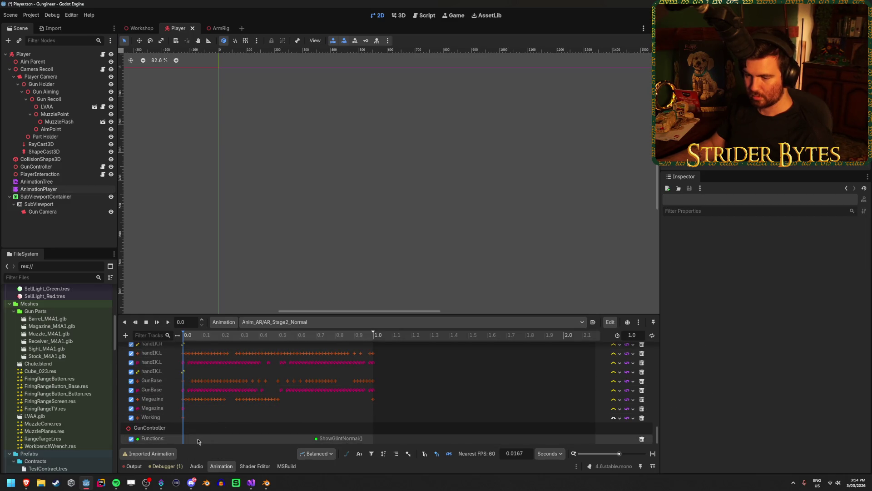
{"action": "left_click", "coordinate": [183, 438]}
{"action": "left_click", "coordinate": [272, 322]}
{"action": "left_click", "coordinate": [272, 372]}
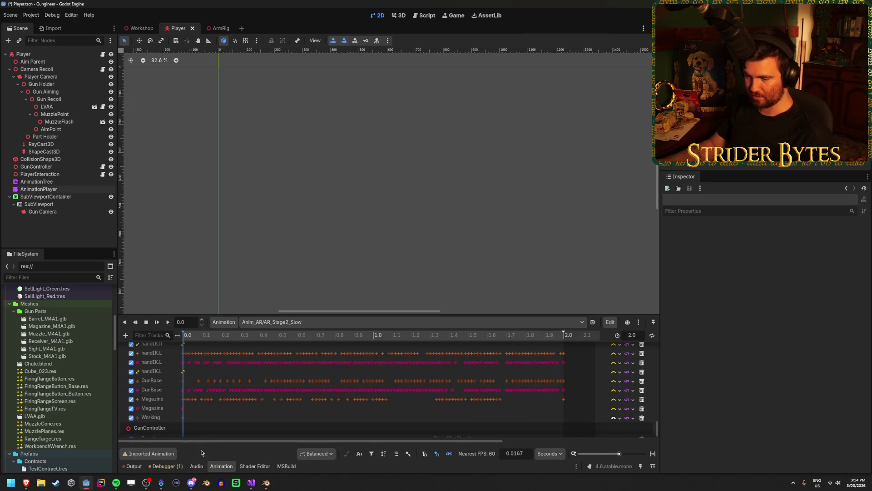
{"action": "scroll", "coordinate": [220, 436], "scroll_direction": "down", "scroll_amount": 1}
{"action": "left_click", "coordinate": [220, 432]}
Step: Review AR_Stage3_Fast, AR_Stage3_Normal and AR_Stage3_Slow, then load AR_Stage4_Fast
{"action": "left_click", "coordinate": [272, 321]}
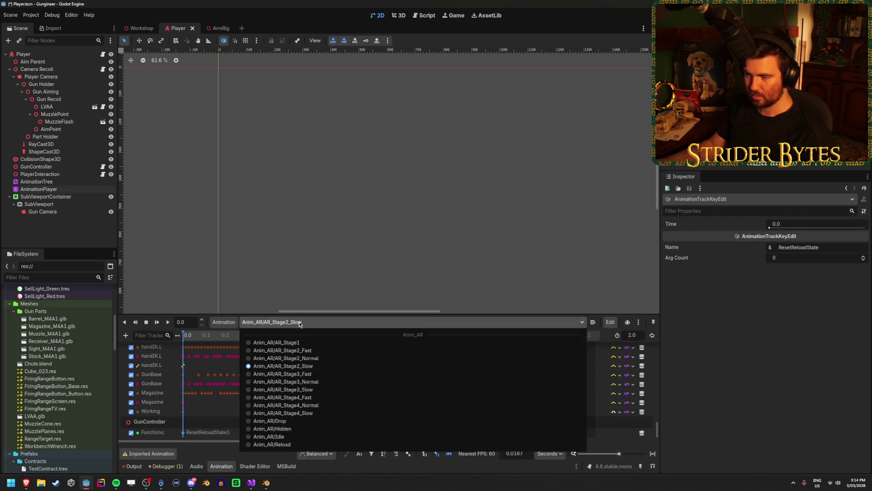
{"action": "left_click", "coordinate": [272, 378]}
{"action": "left_click", "coordinate": [183, 438]}
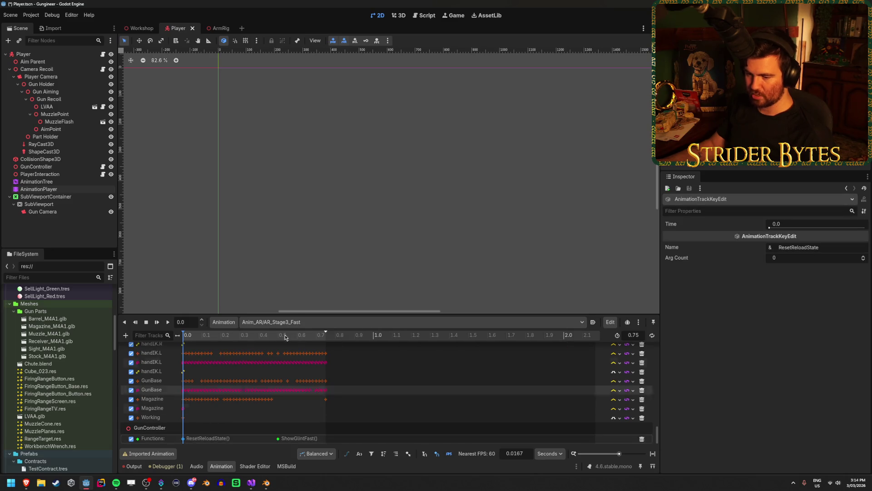
{"action": "left_click", "coordinate": [273, 322]}
{"action": "left_click", "coordinate": [276, 382]}
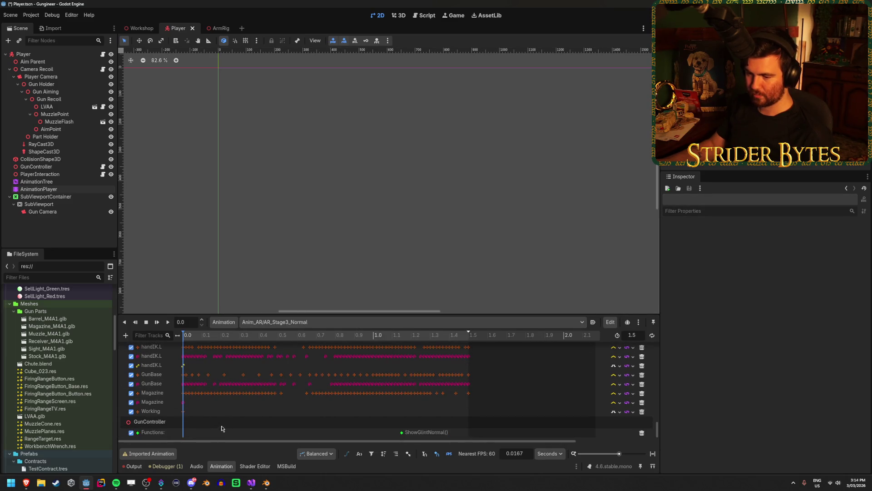
{"action": "left_click", "coordinate": [288, 323]}
{"action": "left_click", "coordinate": [255, 391]}
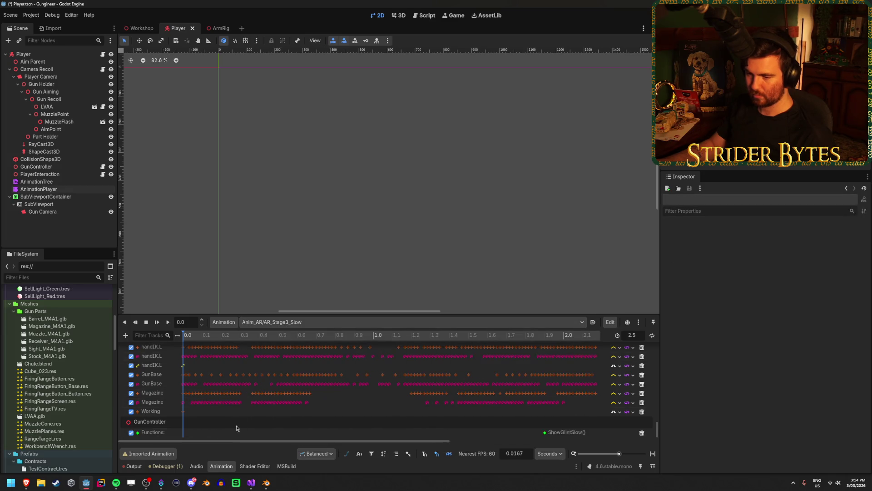
{"action": "left_click", "coordinate": [273, 321]}
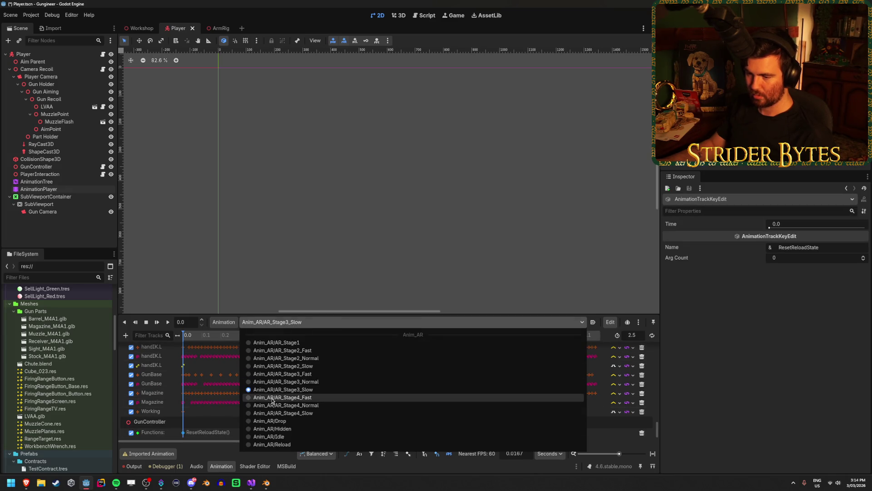
{"action": "left_click", "coordinate": [255, 400]}
Step: Add a Call Method Track targeting GunController to AR_Stage4_Fast
{"action": "scroll", "coordinate": [235, 425], "scroll_direction": "up", "scroll_amount": 3}
{"action": "scroll", "coordinate": [235, 428], "scroll_direction": "down", "scroll_amount": 3}
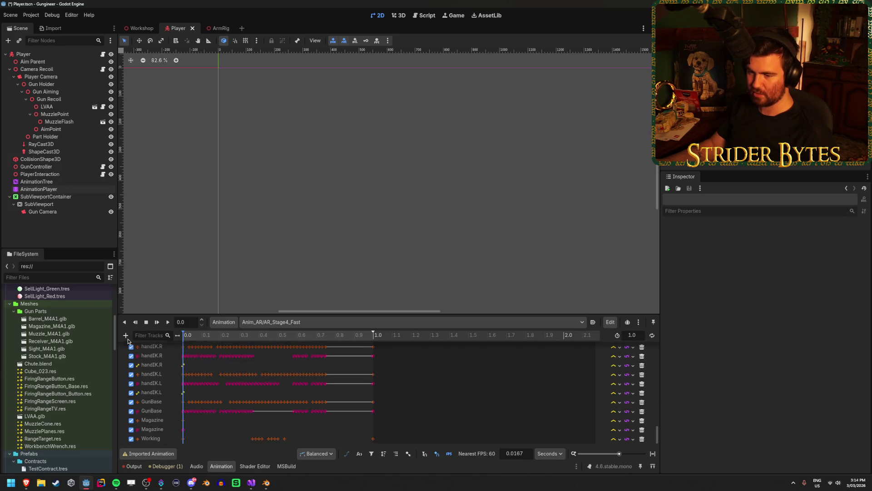
{"action": "left_click", "coordinate": [126, 336]}
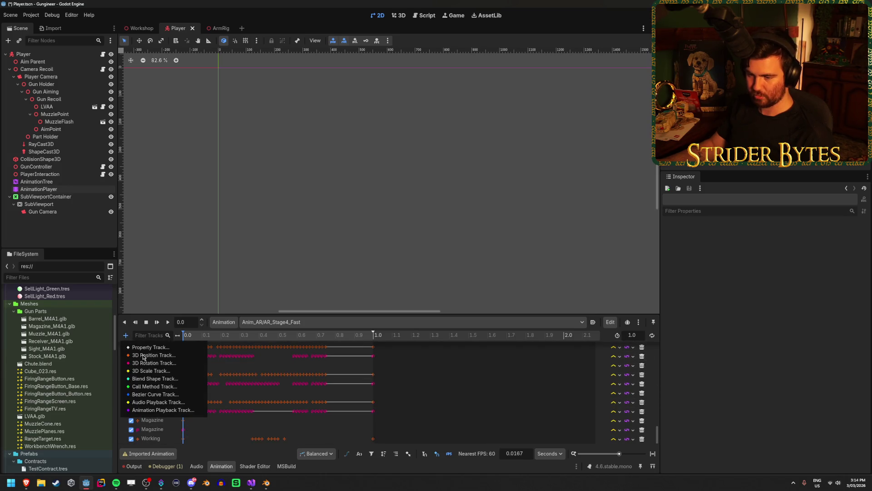
{"action": "left_click", "coordinate": [154, 387]}
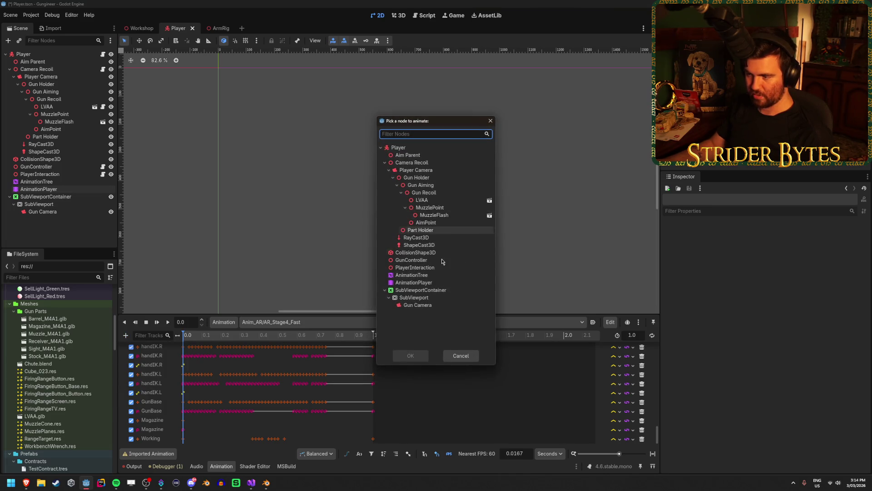
{"action": "left_click", "coordinate": [427, 260]}
{"action": "left_click", "coordinate": [418, 356]}
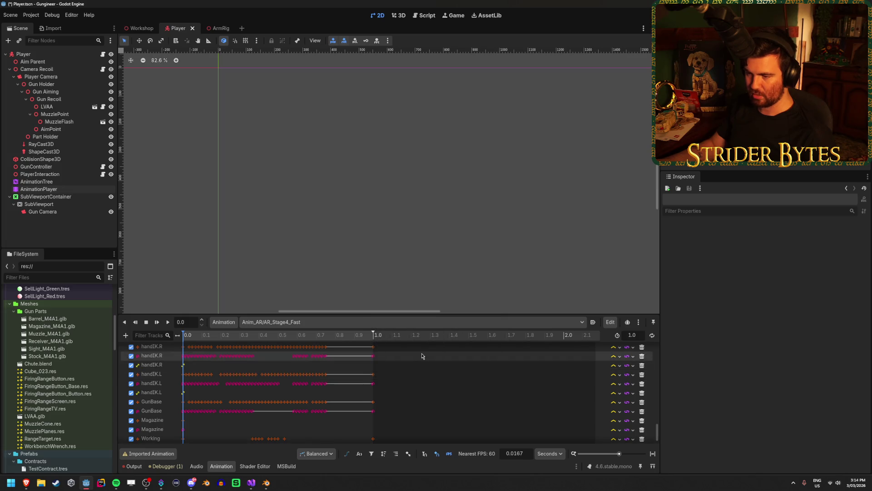
Step: Insert an EndReloading() call key at 1.0 s on the new track, then load AR_Stage4_Normal
{"action": "right_click", "coordinate": [361, 440]}
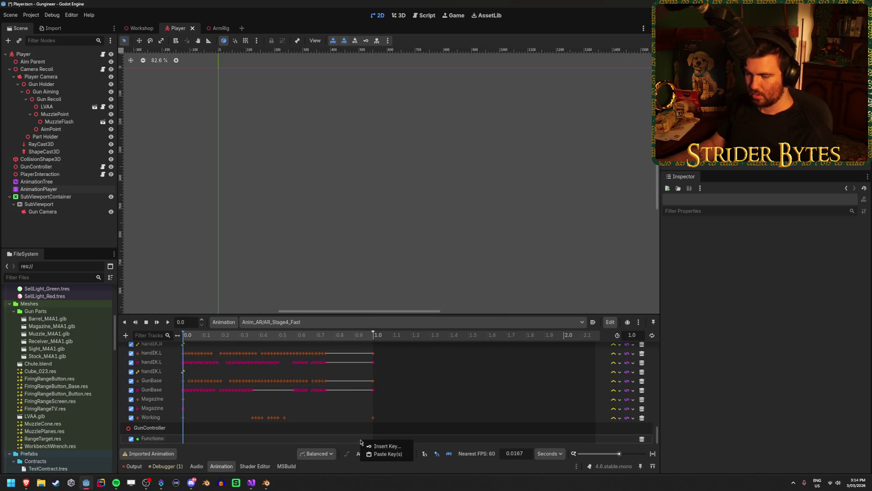
{"action": "left_click", "coordinate": [384, 446]}
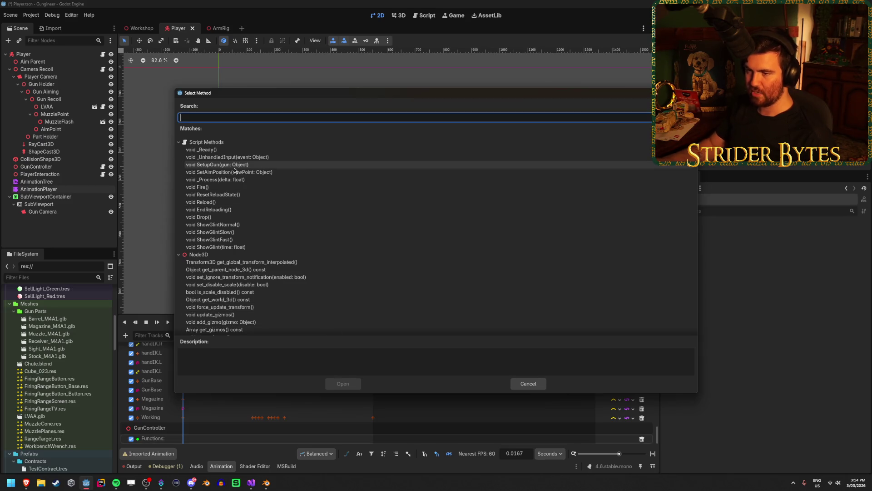
{"action": "left_click", "coordinate": [213, 210]}
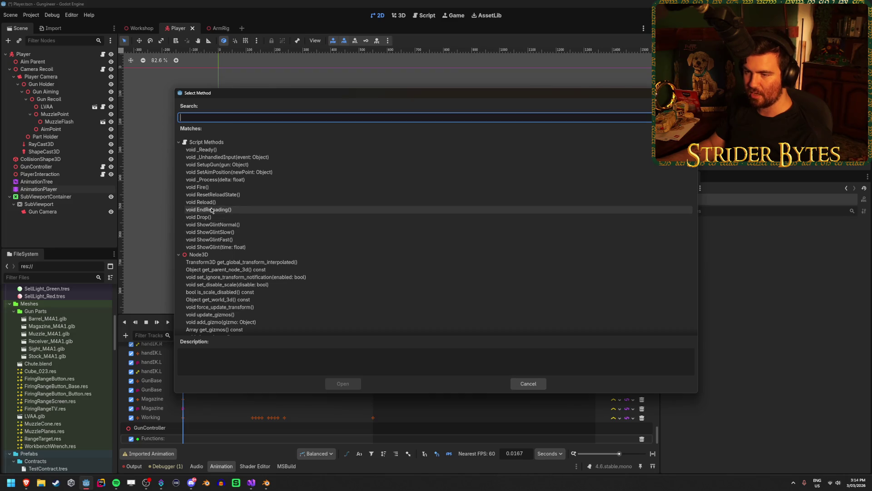
{"action": "left_click", "coordinate": [343, 383]}
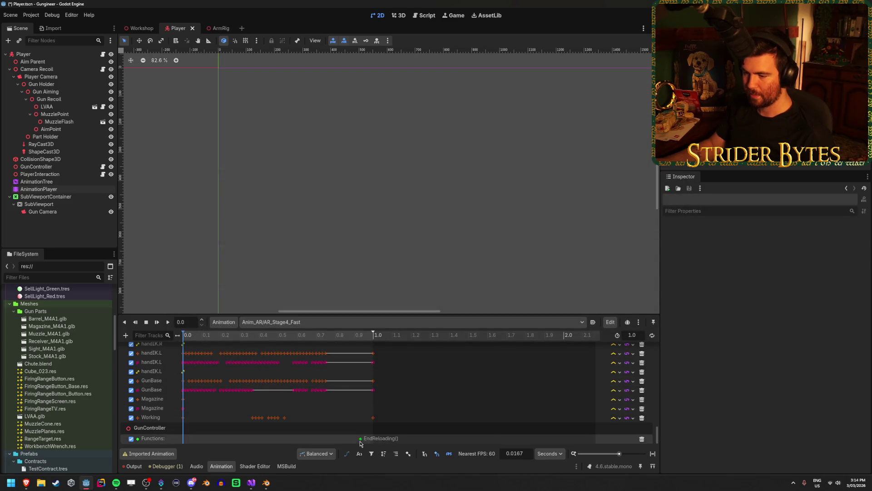
{"action": "left_click", "coordinate": [370, 438]}
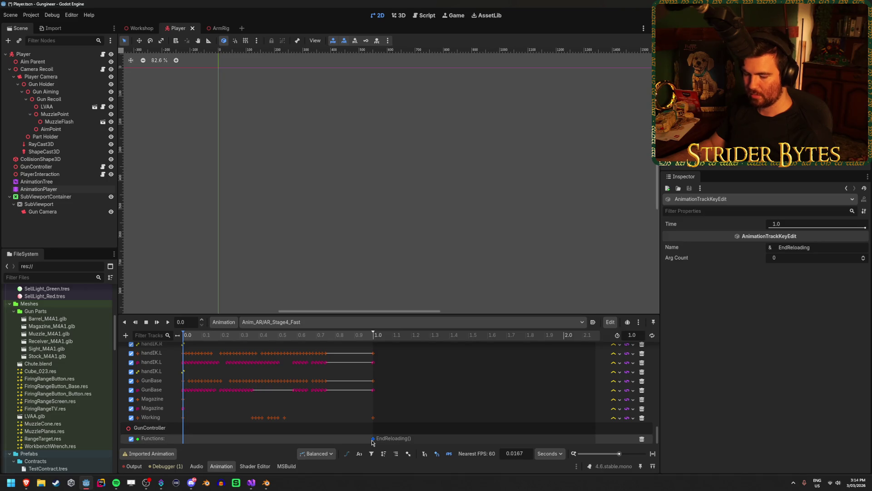
{"action": "left_click", "coordinate": [314, 322]}
{"action": "left_click", "coordinate": [308, 406]}
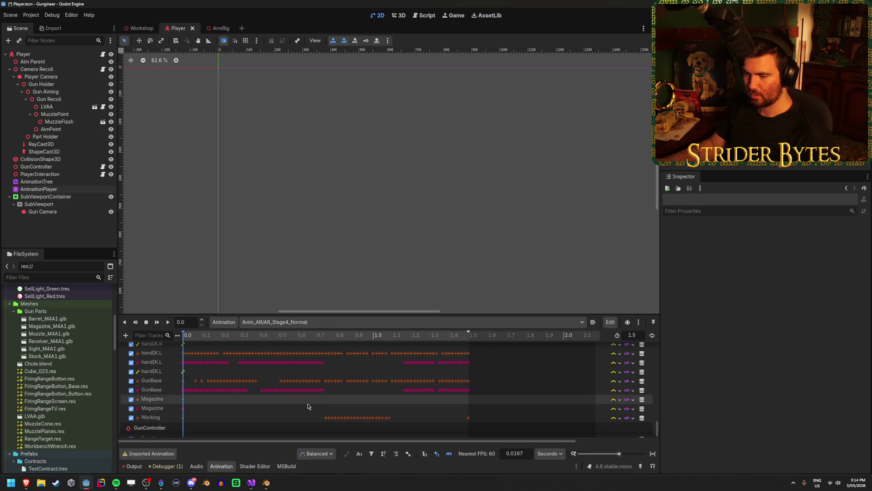
Step: Move AR_Stage4_Normal's EndReloading() key to 1.5 s, then load AR_Stage4_Slow
{"action": "scroll", "coordinate": [308, 406], "scroll_direction": "down", "scroll_amount": 1}
{"action": "left_click", "coordinate": [367, 433]}
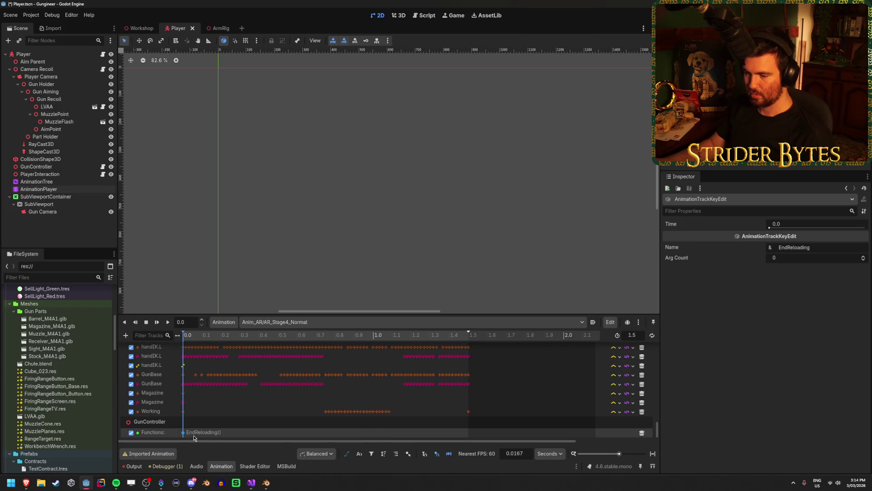
{"action": "left_click_drag", "start_coordinate": [183, 433], "coordinate": [474, 443]}
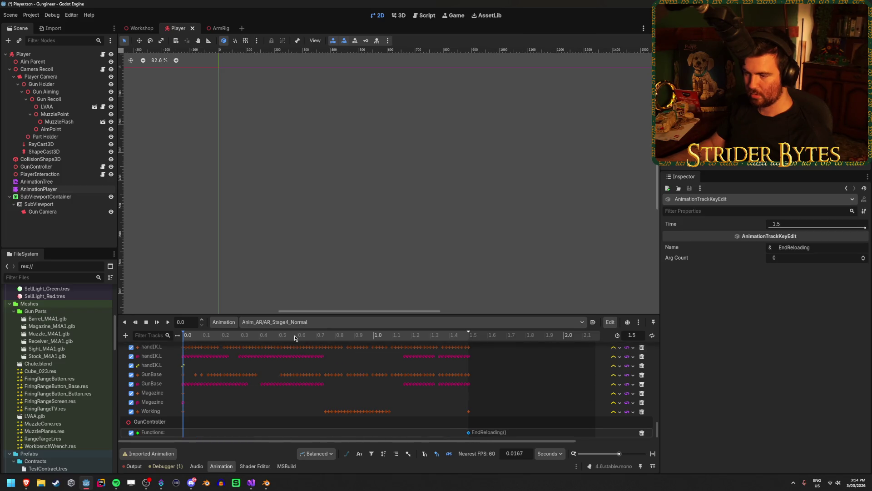
{"action": "left_click", "coordinate": [295, 321]}
{"action": "left_click", "coordinate": [396, 411]}
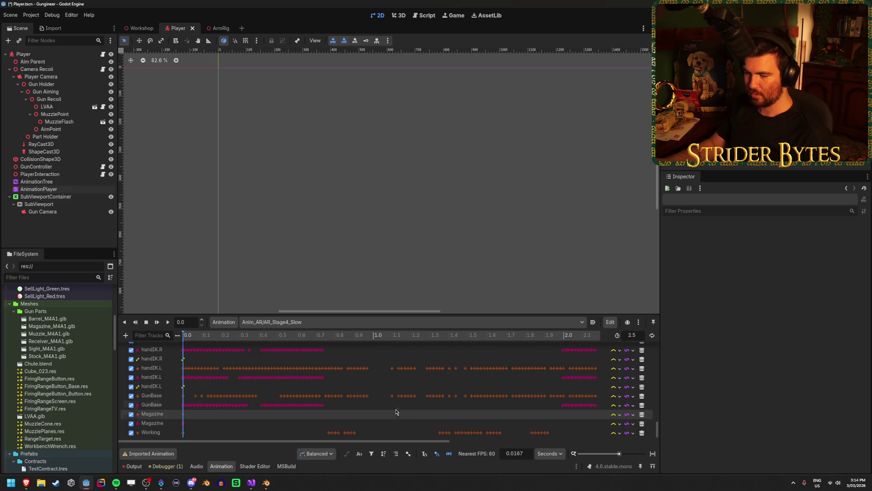
Step: Add a Call Method Track targeting GunController to AR_Stage4_Slow
{"action": "left_click", "coordinate": [125, 335]}
{"action": "left_click", "coordinate": [154, 387]}
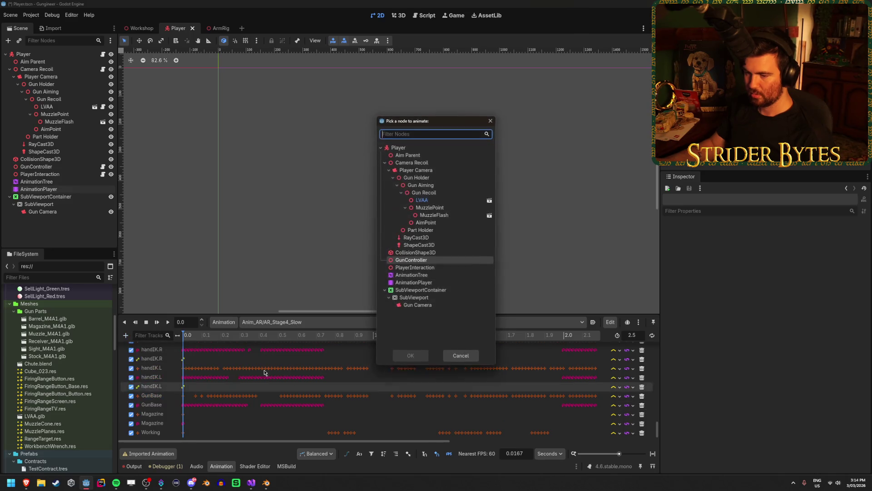
{"action": "left_click", "coordinate": [423, 262]}
{"action": "left_click", "coordinate": [422, 357]}
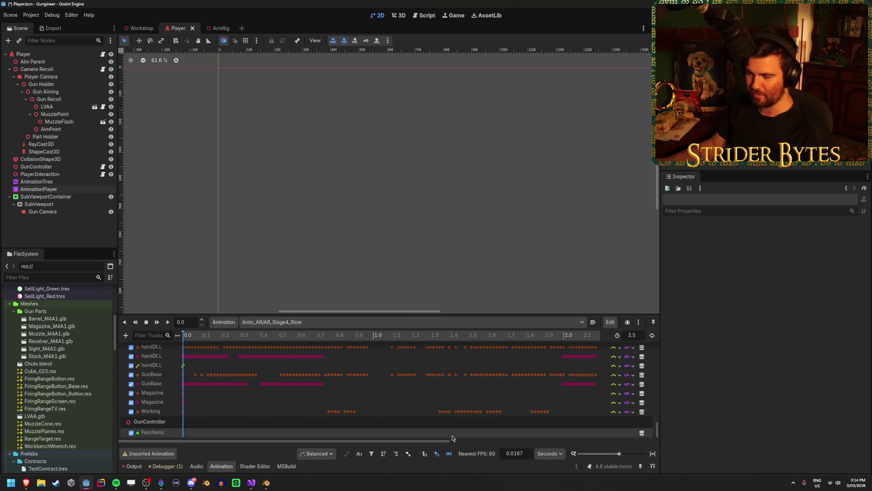
Step: Paste the EndReloading() key at 2.5 s, save the Player scene, and run the game
{"action": "key", "text": "ctrl+v"}
{"action": "left_click_drag", "start_coordinate": [184, 432], "coordinate": [622, 439]}
{"action": "left_click_drag", "start_coordinate": [547, 434], "coordinate": [541, 434]}
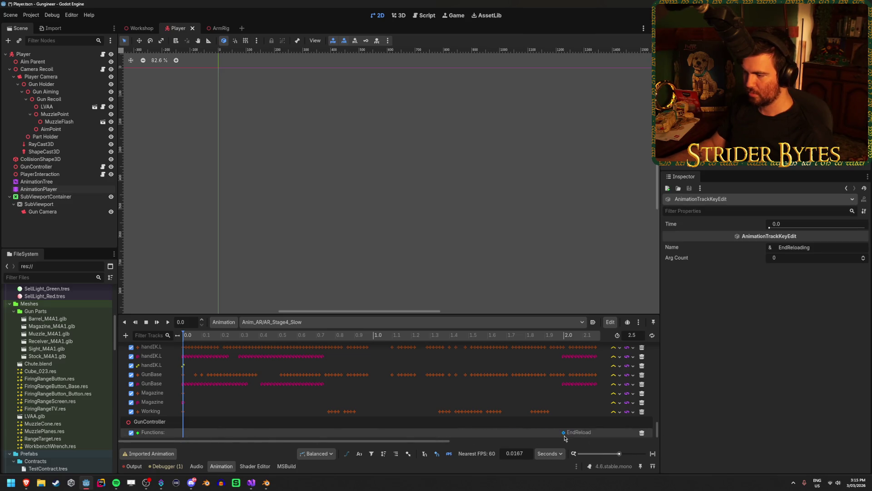
{"action": "left_click_drag", "start_coordinate": [426, 441], "coordinate": [556, 441]}
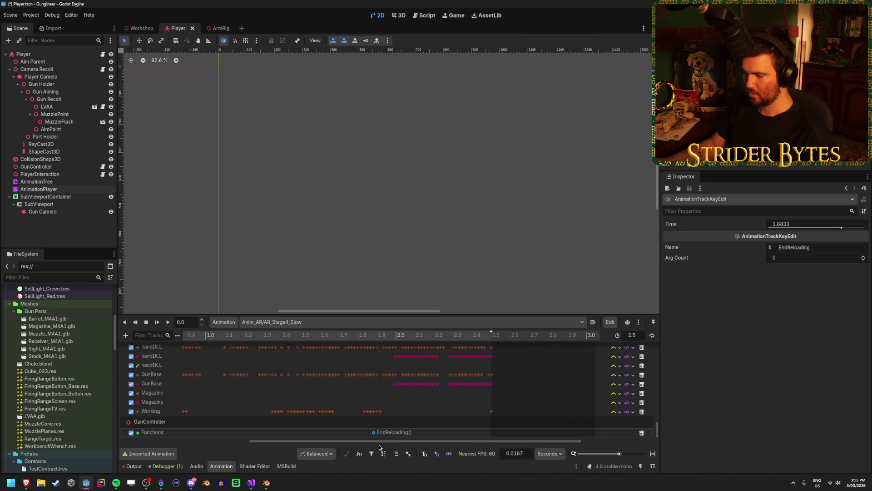
{"action": "key", "text": "ctrl+s"}
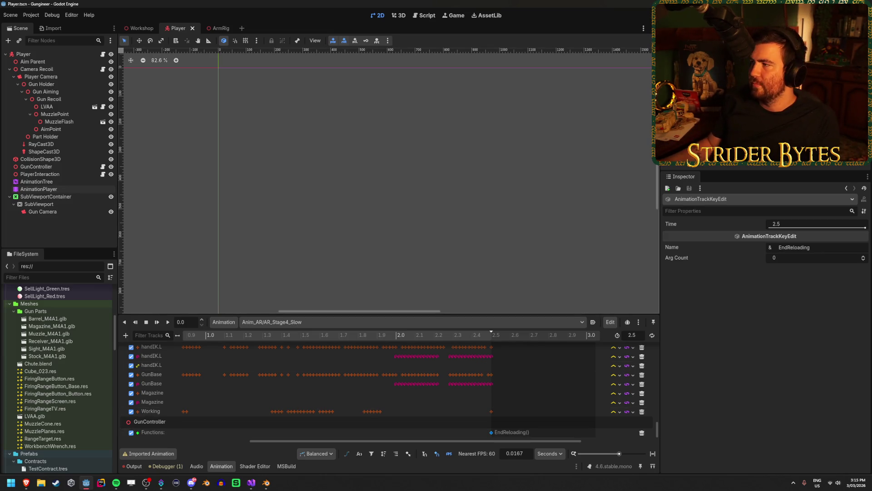
{"action": "key", "text": "F5"}
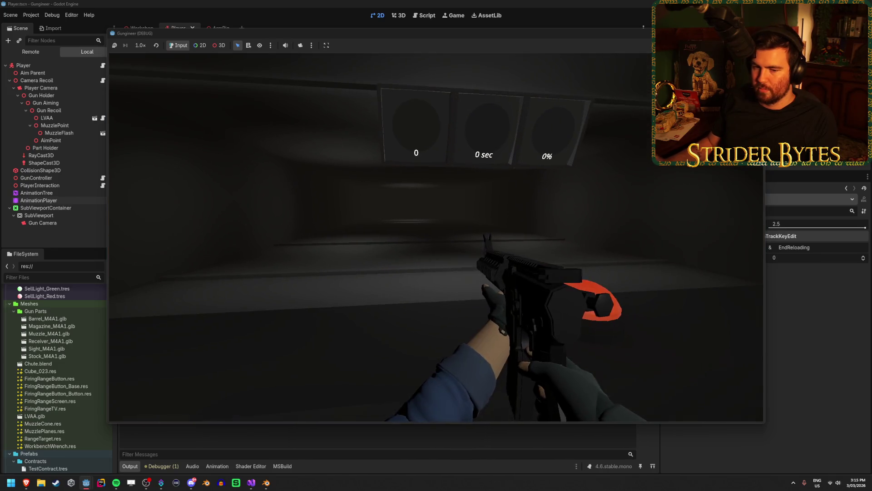
Step: Walk to the range, fire, reload with R to test the glint, then stop the game with F8
{"action": "key", "text": "w"}
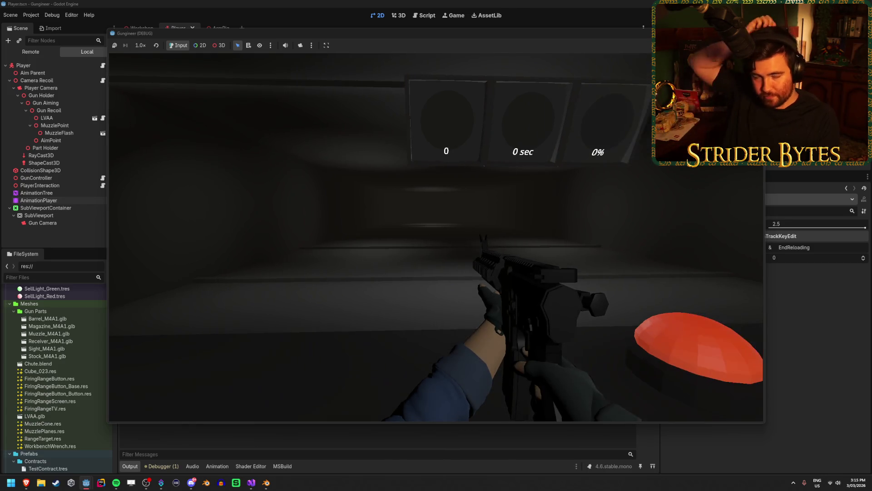
{"action": "key", "text": "a"}
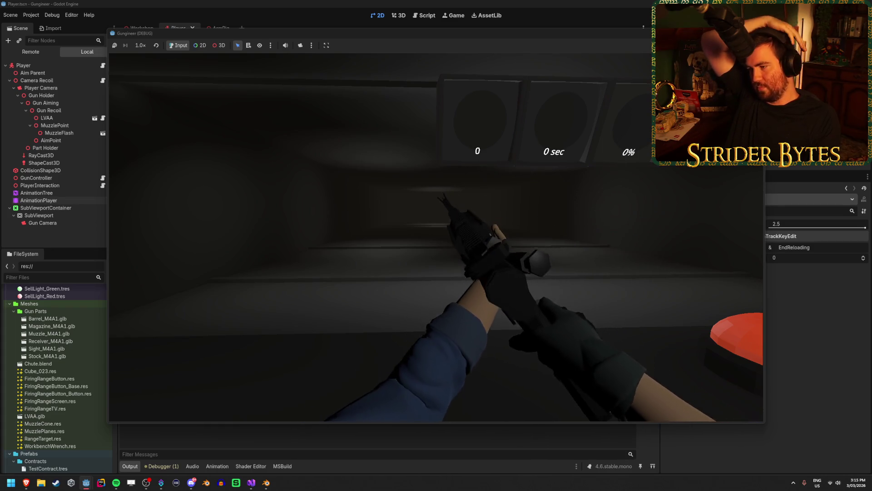
{"action": "left_click", "coordinate": [436, 237]}
{"action": "key", "text": "r"}
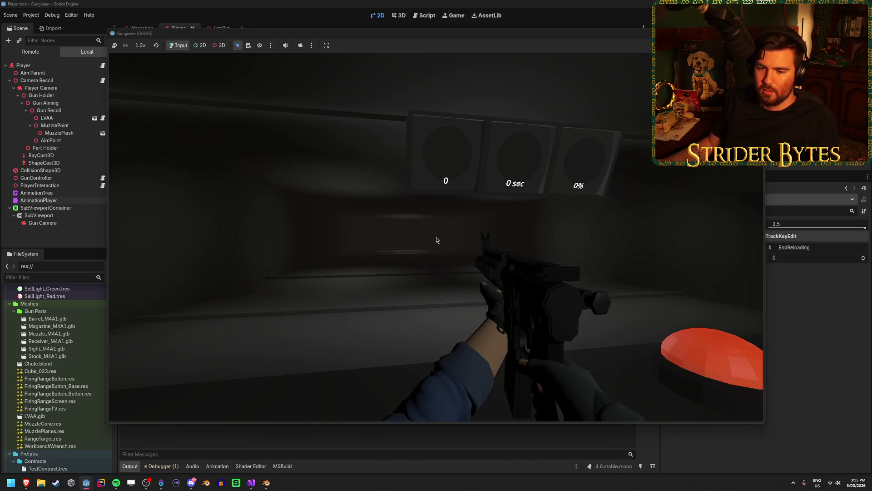
{"action": "key", "text": "F8"}
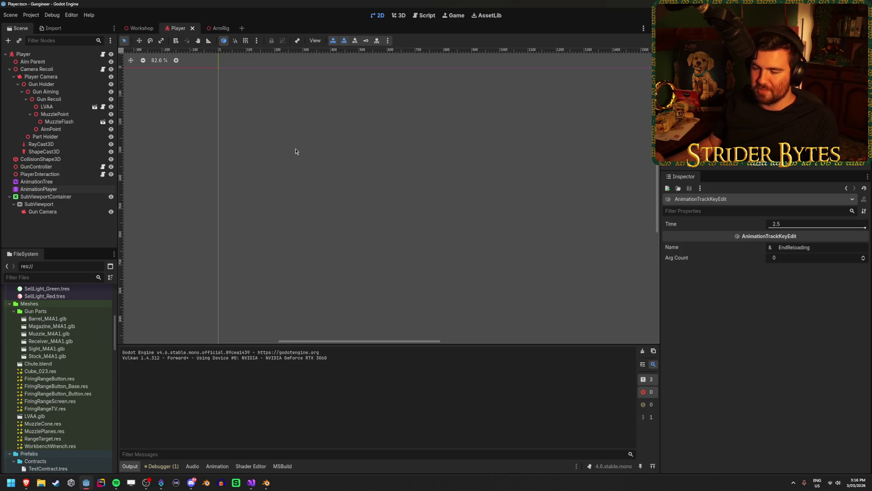
Step: Glance at Visual Studio and Streamer.bot, then open the Workshop scene tab in Godot
{"action": "left_click", "coordinate": [252, 483]}
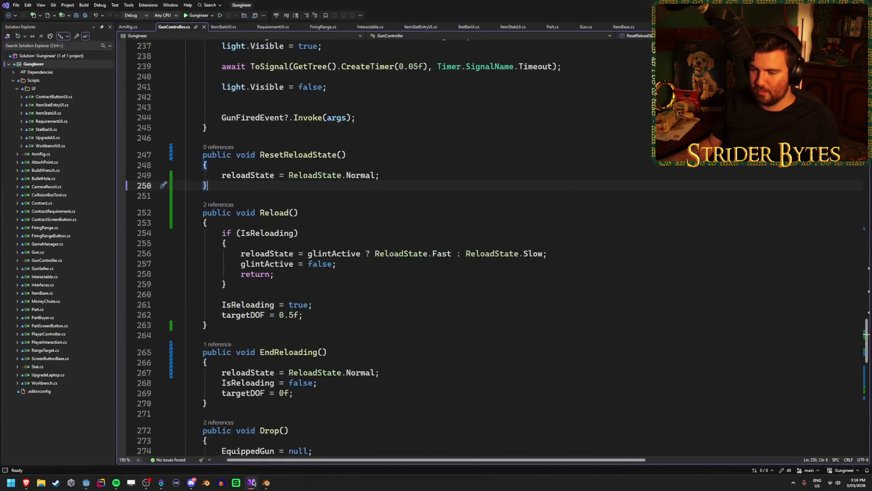
{"action": "left_click", "coordinate": [252, 482]}
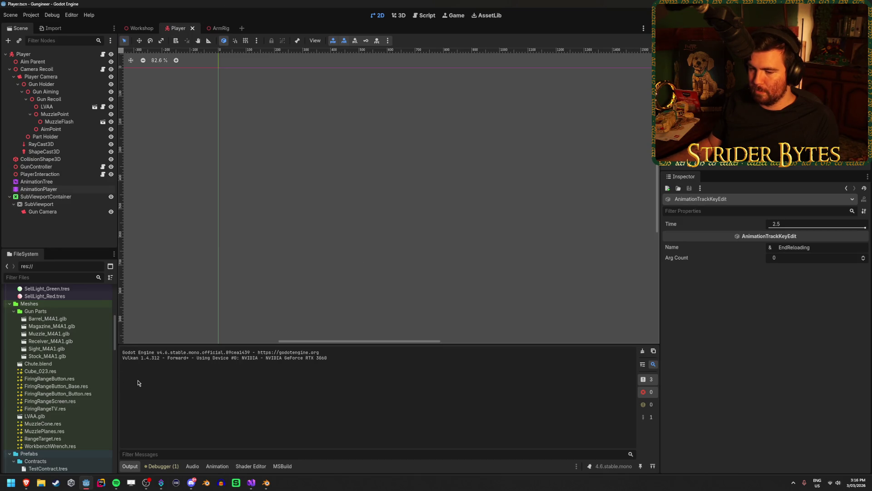
{"action": "left_click", "coordinate": [159, 489]}
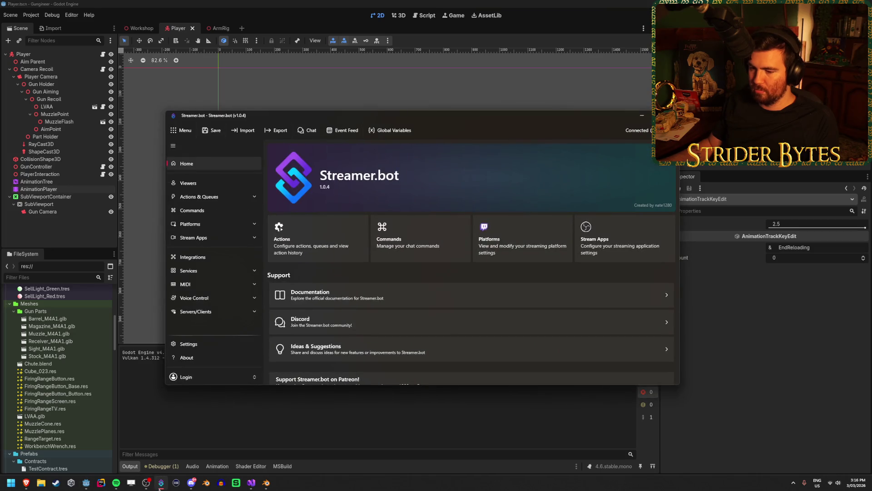
{"action": "left_click", "coordinate": [641, 117]}
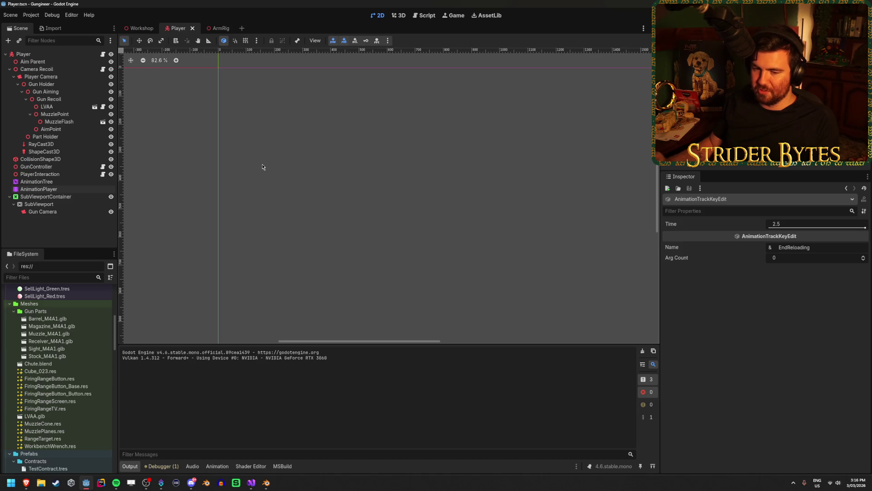
{"action": "left_click", "coordinate": [141, 28]}
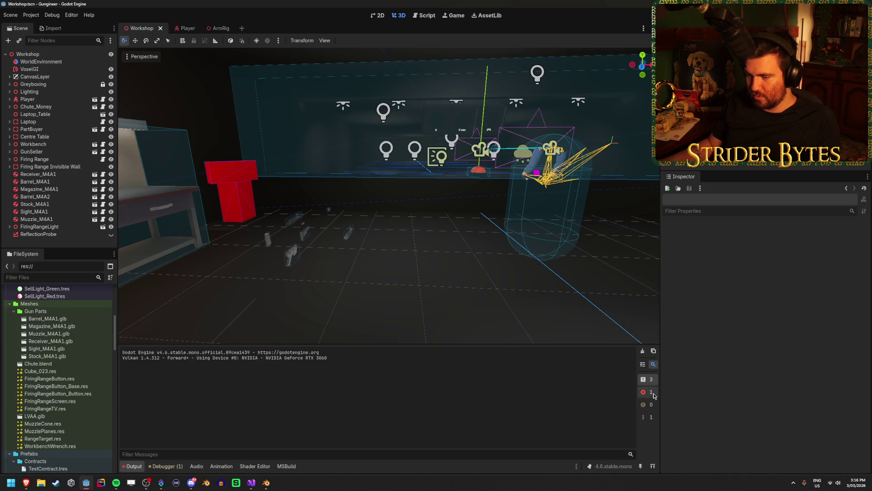
Step: Read the invalid node path error in Debugger > Errors, save the Workshop scene, and switch to GunController.cs
{"action": "left_click", "coordinate": [172, 468]}
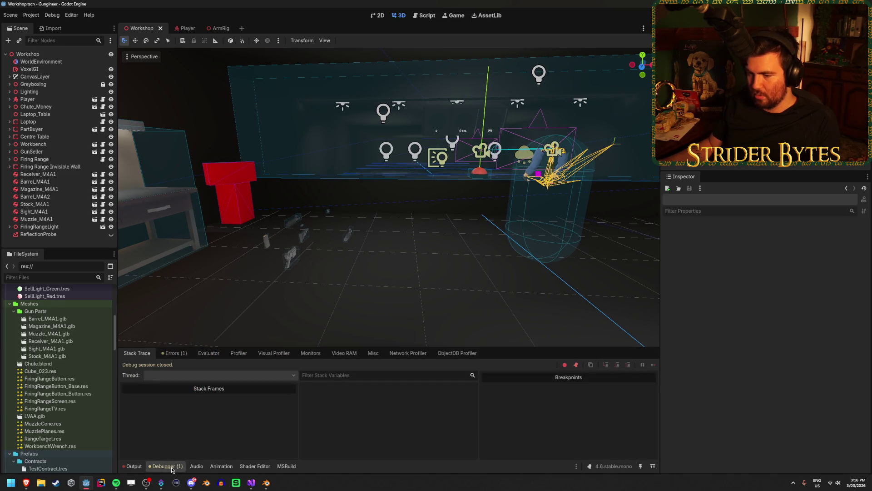
{"action": "left_click", "coordinate": [175, 353]}
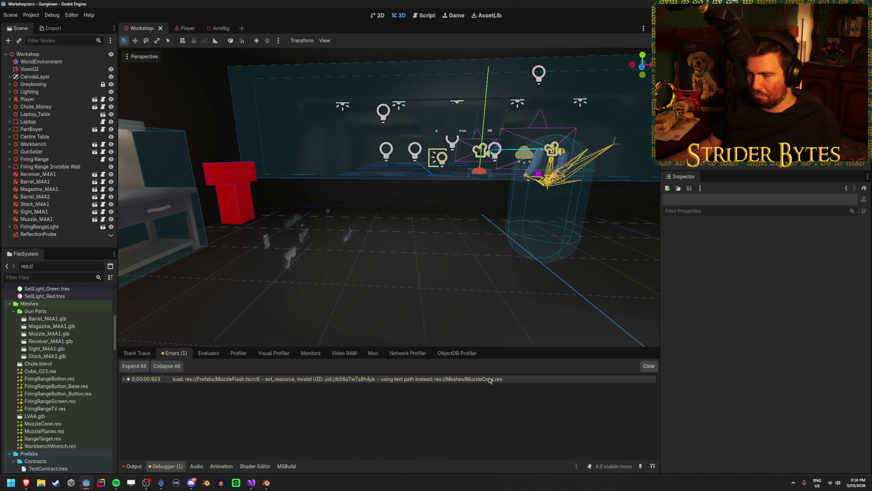
{"action": "left_click", "coordinate": [133, 466]}
{"action": "key", "text": "ctrl+s"}
{"action": "scroll", "coordinate": [273, 304], "scroll_direction": "down", "scroll_amount": 1}
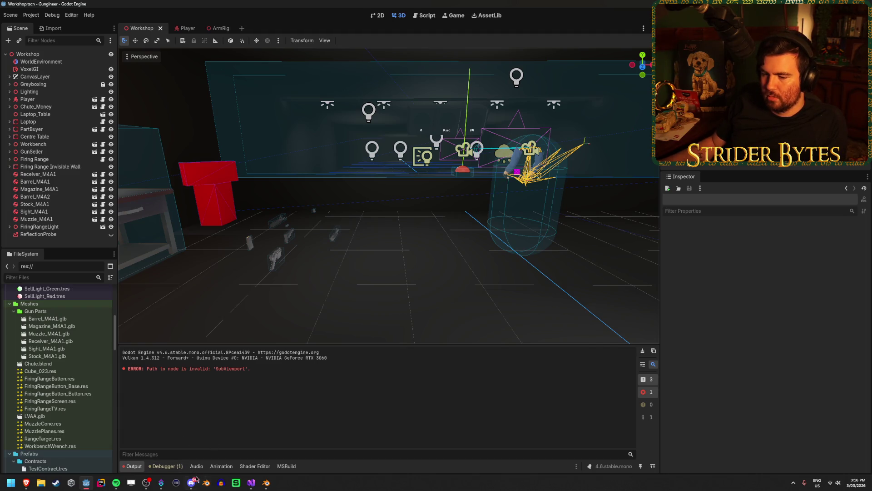
{"action": "left_click", "coordinate": [251, 482]}
{"action": "left_click", "coordinate": [352, 224]}
Step: Set a breakpoint on line 28's isReloading = value and start Gungineer under the debugger
{"action": "key", "text": "Up"}
{"action": "scroll", "coordinate": [352, 232], "scroll_direction": "up", "scroll_amount": 20}
{"action": "scroll", "coordinate": [352, 240], "scroll_direction": "down", "scroll_amount": 6}
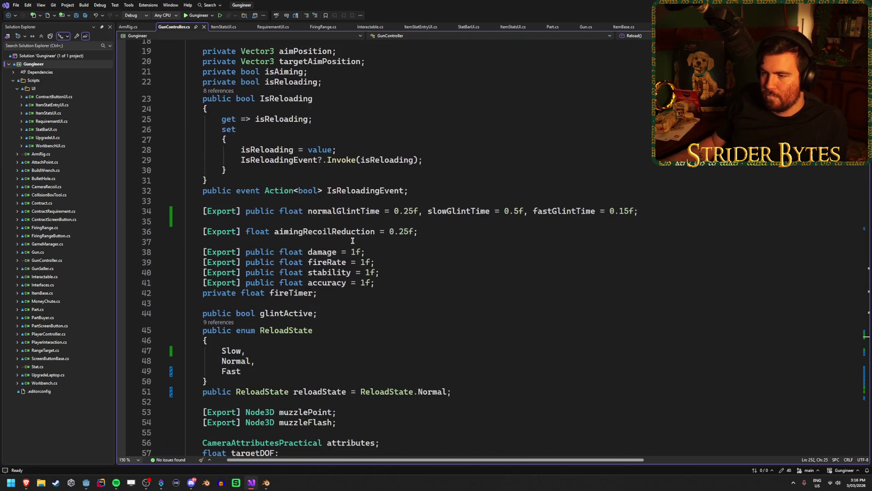
{"action": "left_click", "coordinate": [268, 149]}
{"action": "scroll", "coordinate": [316, 203], "scroll_direction": "up", "scroll_amount": 1}
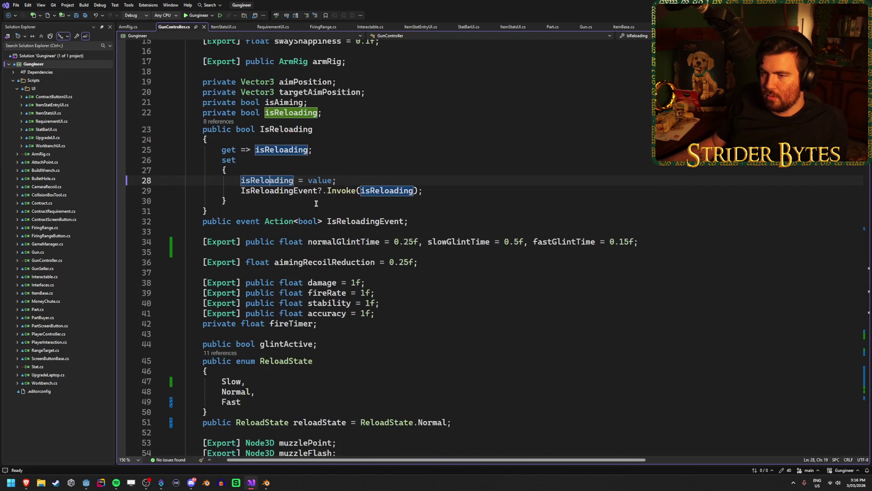
{"action": "left_click", "coordinate": [397, 181]}
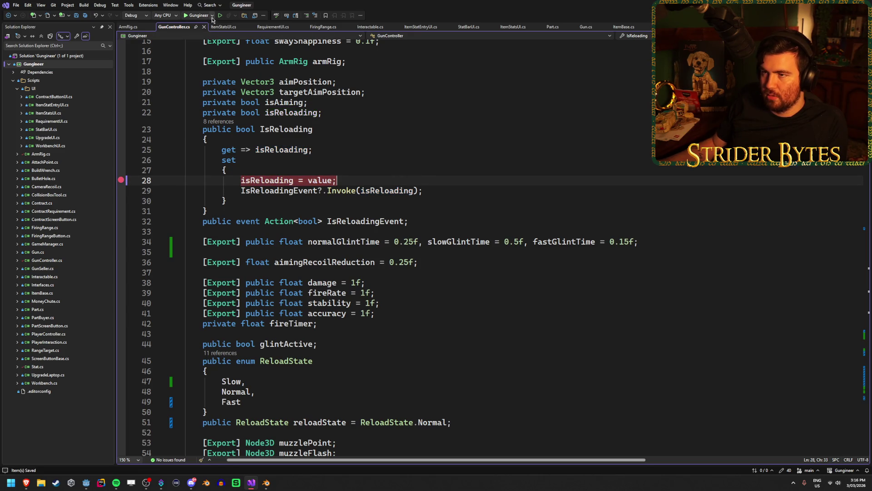
{"action": "left_click", "coordinate": [201, 17]}
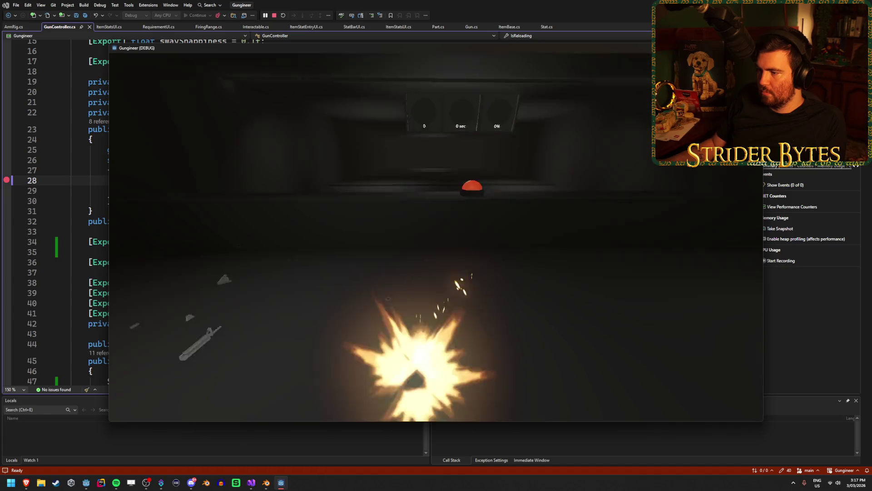
Step: Reload in game to hit the breakpoint, confirm value is true, resume, then stop debugging
{"action": "key", "text": "r"}
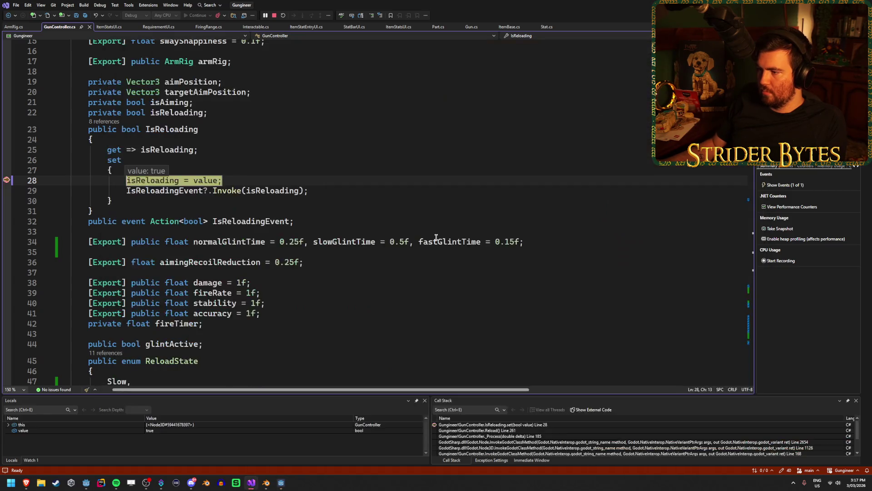
{"action": "mouse_move", "coordinate": [221, 187]}
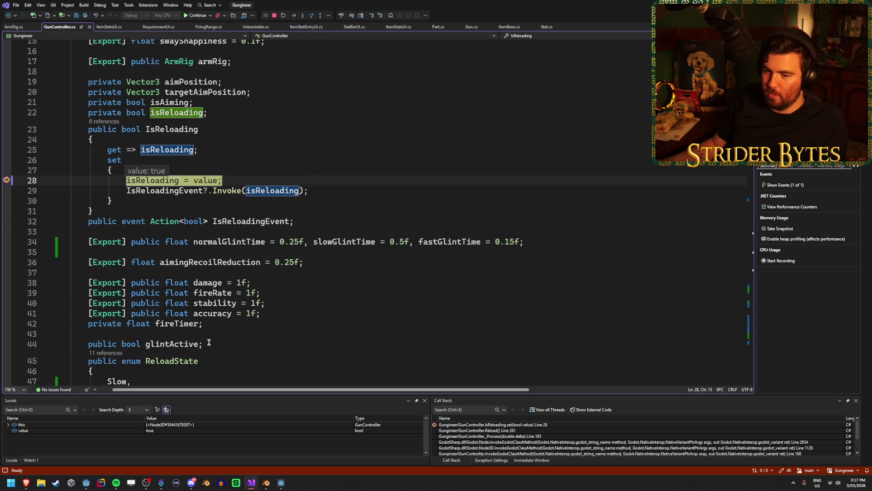
{"action": "left_click", "coordinate": [196, 15]}
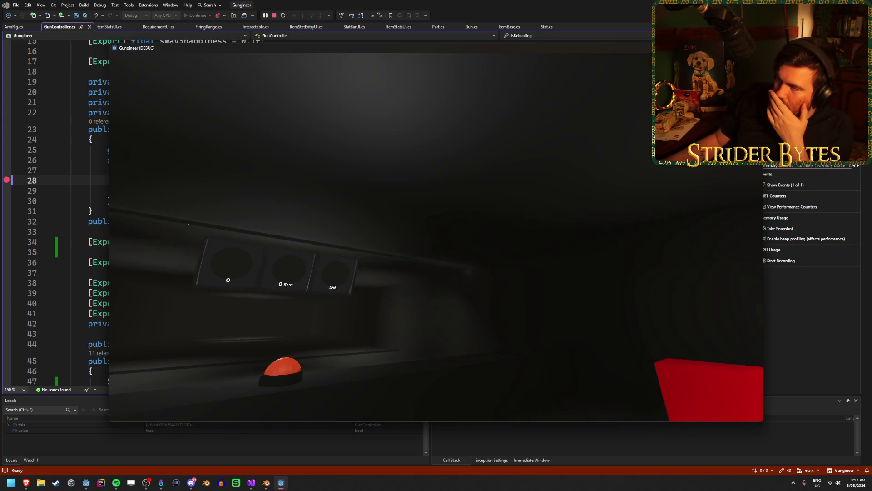
{"action": "key", "text": "shift+F5"}
{"action": "left_click", "coordinate": [121, 180]}
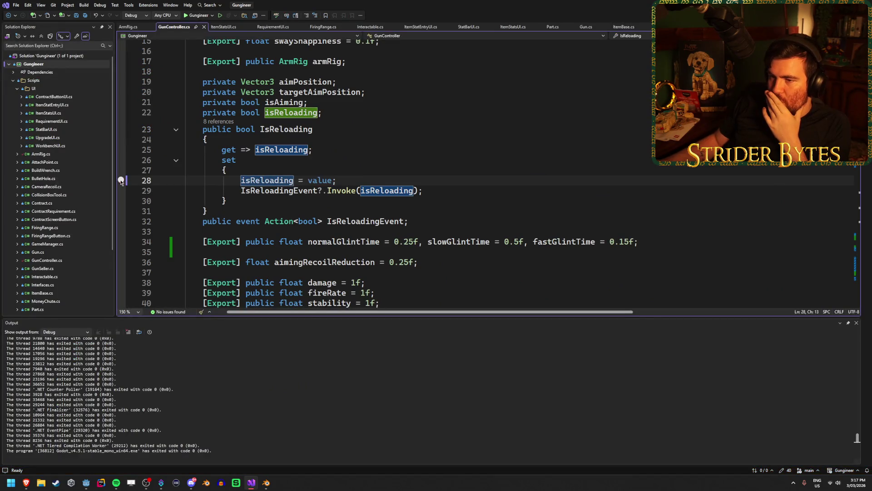
Step: Remove the line 28 breakpoint and review the Gungineer Debug launch profile settings
{"action": "left_click", "coordinate": [388, 178]}
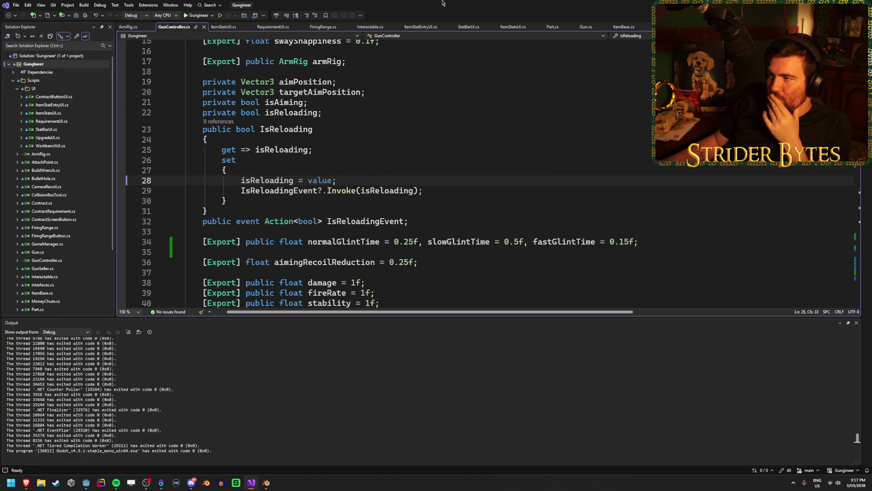
{"action": "left_click", "coordinate": [212, 16]}
{"action": "left_click", "coordinate": [218, 35]}
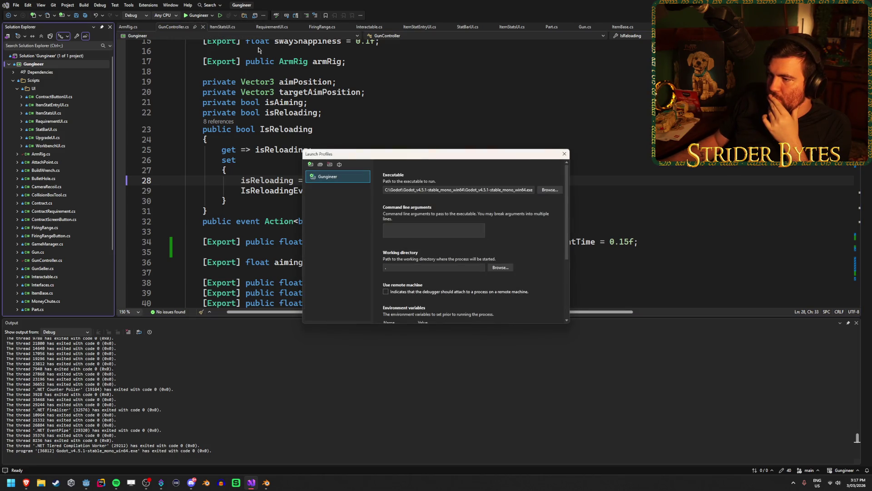
{"action": "scroll", "coordinate": [524, 243], "scroll_direction": "down", "scroll_amount": 5}
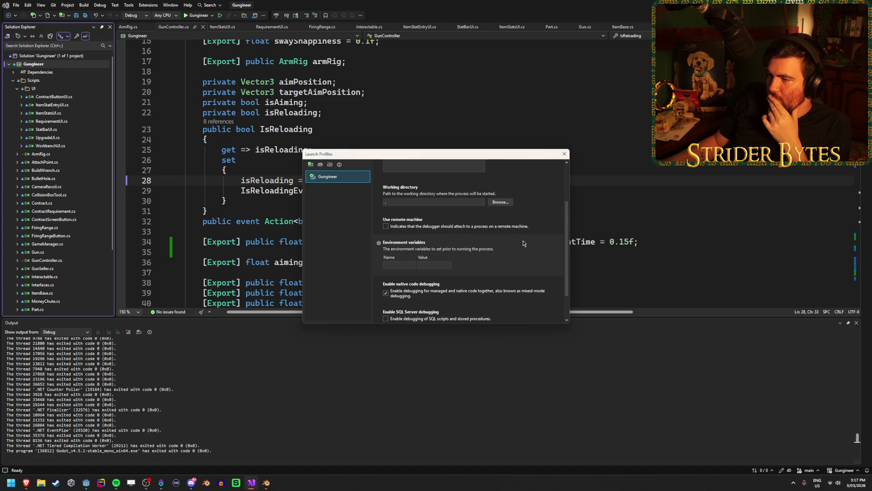
{"action": "scroll", "coordinate": [523, 236], "scroll_direction": "up", "scroll_amount": 5}
{"action": "left_click", "coordinate": [565, 154]}
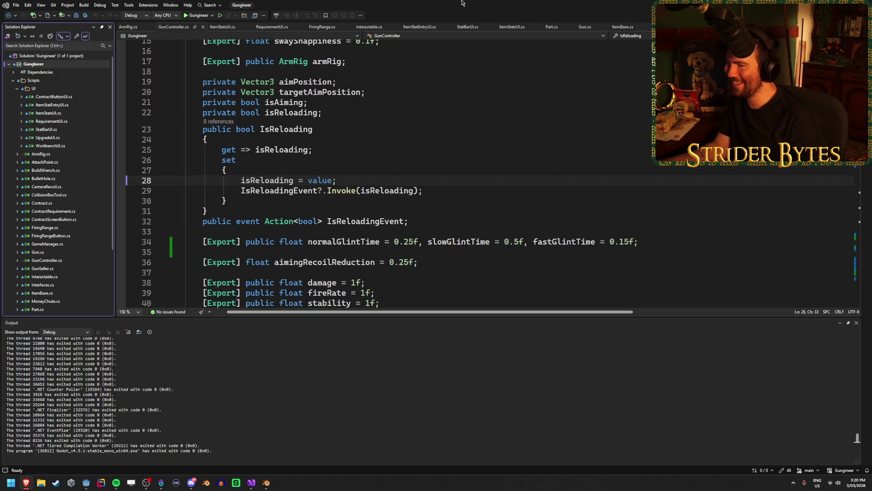
Step: Return to line 29 of GunController.cs and close the Output panel for full-height code
{"action": "left_click", "coordinate": [497, 191]}
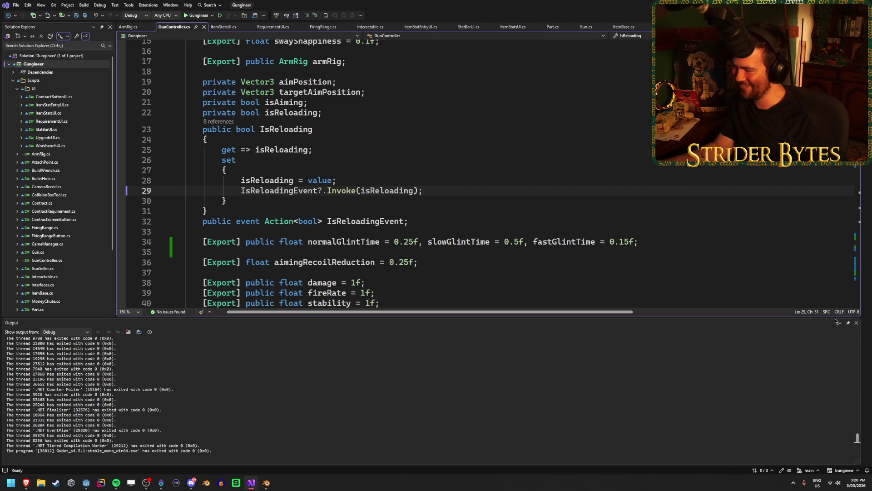
{"action": "left_click", "coordinate": [856, 322]}
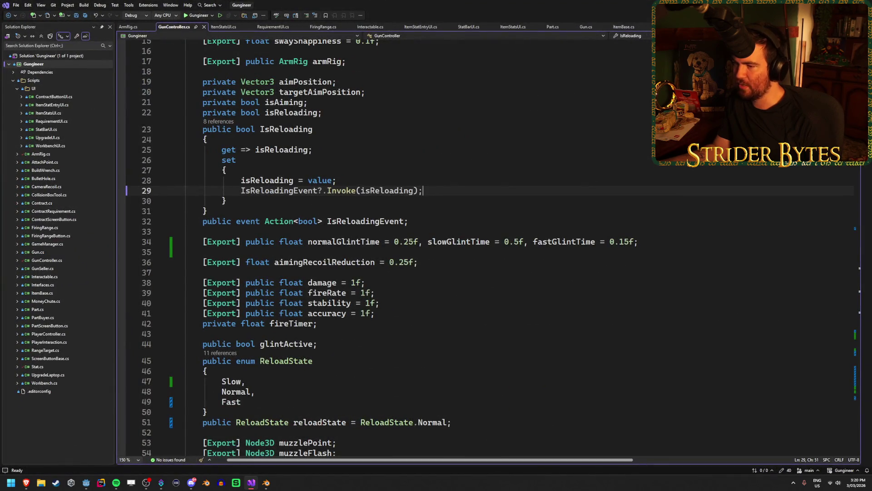
{"action": "left_click", "coordinate": [386, 180]}
Step: Add GD.Print(value); after the IsReloadingEvent Invoke call in the IsReloading setter and save
{"action": "left_click", "coordinate": [438, 194]}
{"action": "key", "text": "Return"}
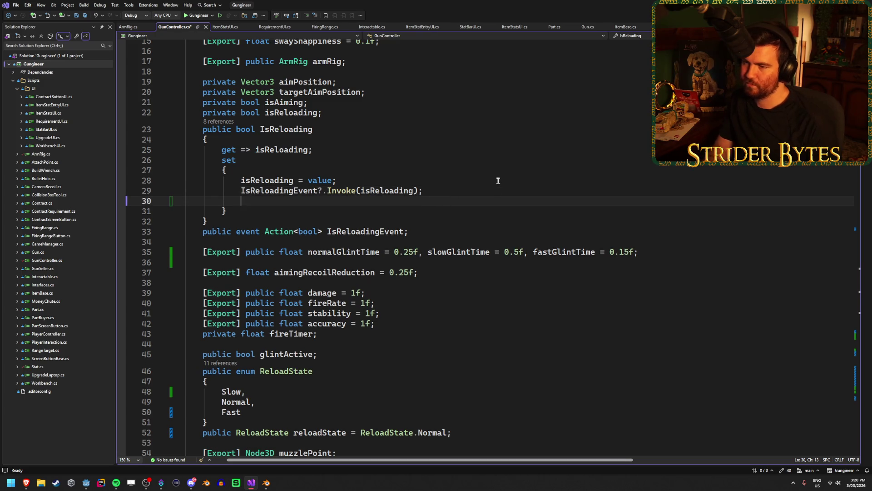
{"action": "type", "text": "GD.Pri"}
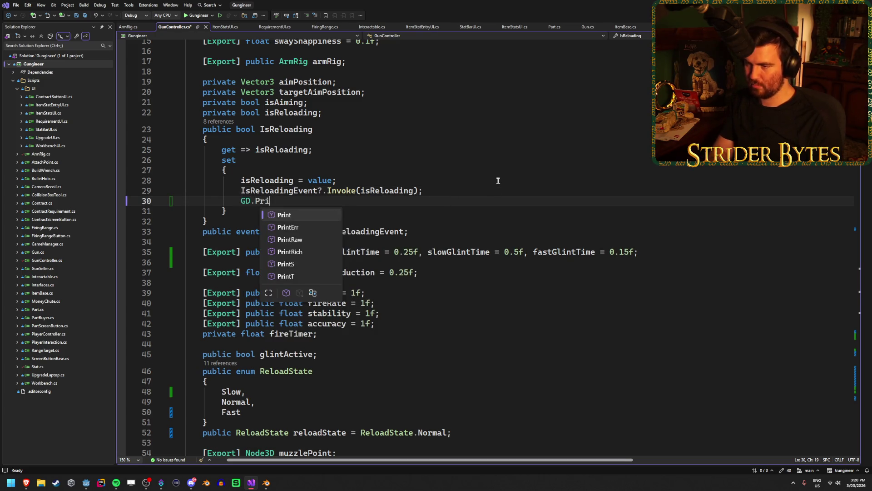
{"action": "key", "text": "Tab"}
{"action": "type", "text": "("}
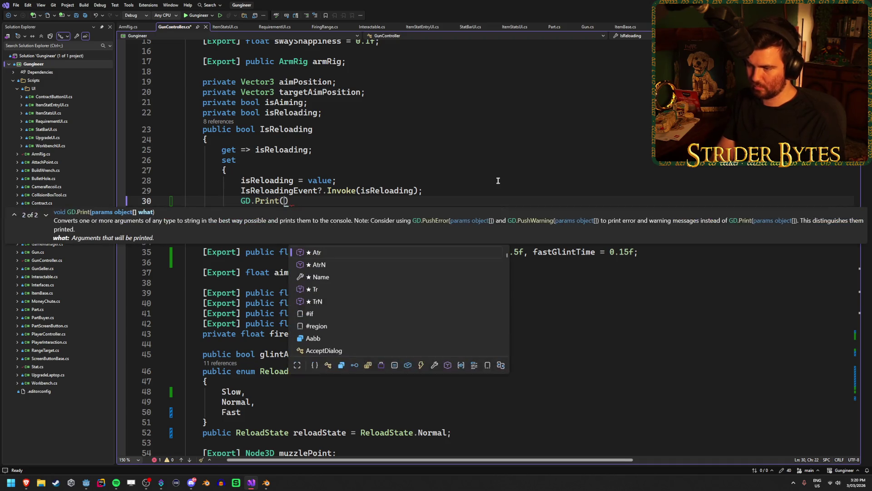
{"action": "type", "text": "value)"}
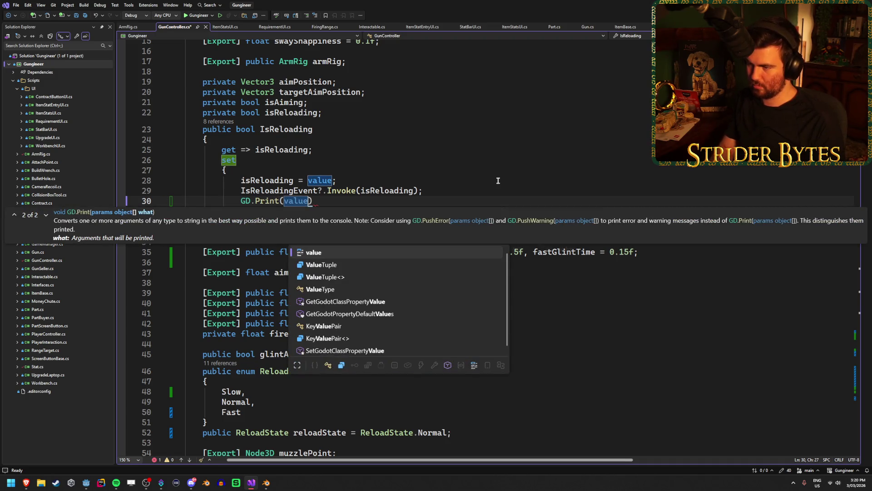
{"action": "key", "text": "ctrl+s"}
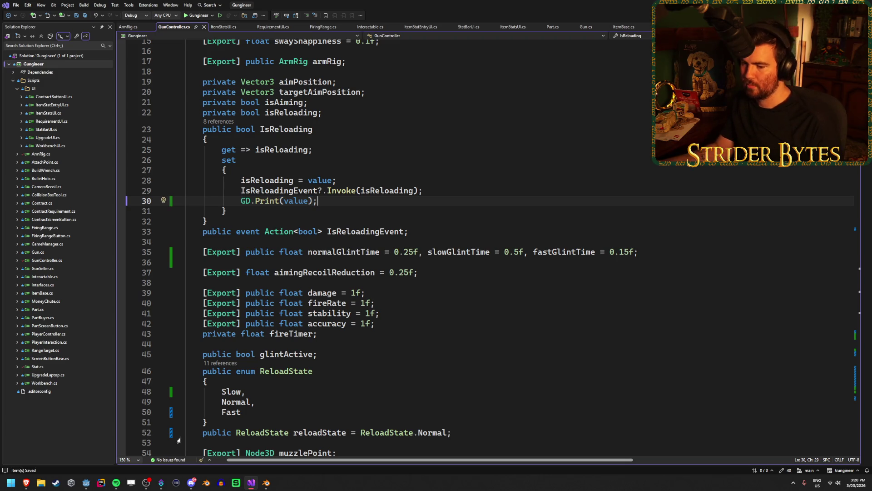
{"action": "left_click", "coordinate": [90, 484]}
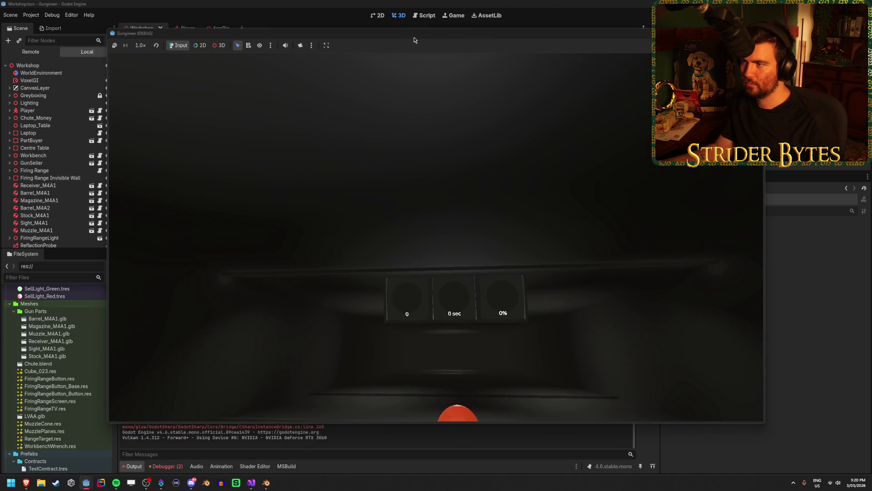
Step: Playtest the reload until True, False, False prints, stop the game, and save the scene
{"action": "left_click_drag", "start_coordinate": [414, 40], "coordinate": [395, 15]}
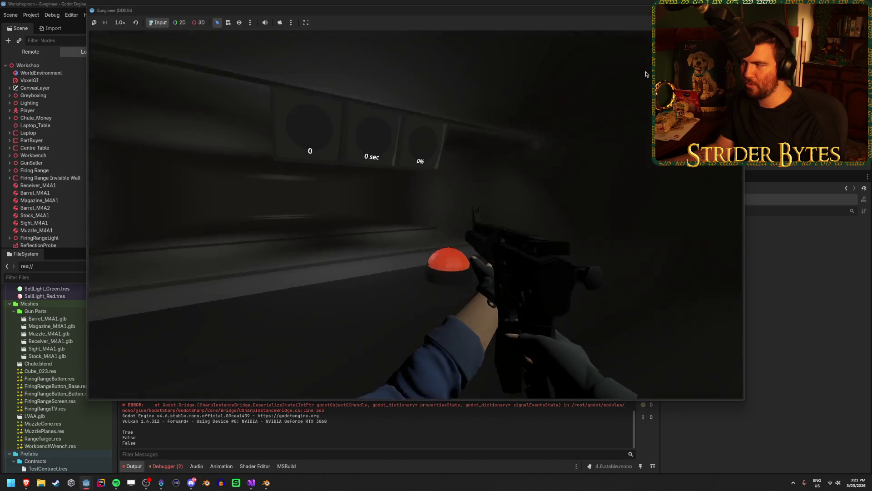
{"action": "key", "text": "F8"}
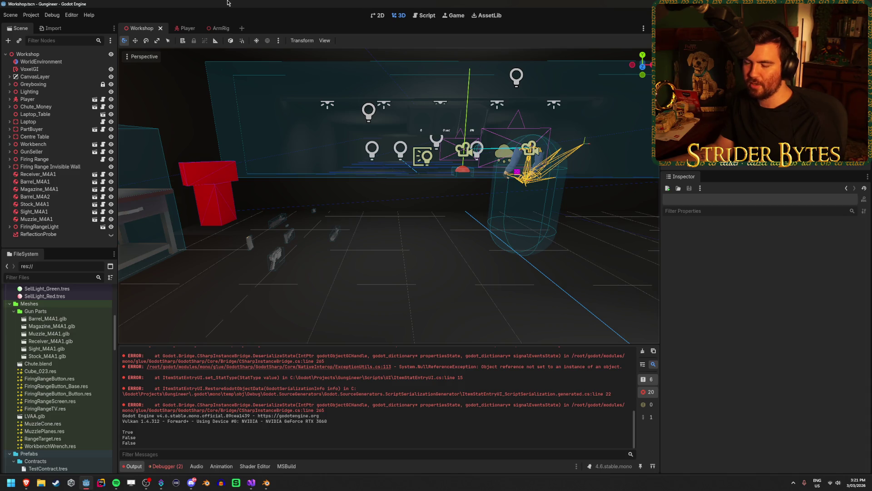
{"action": "key", "text": "ctrl+s"}
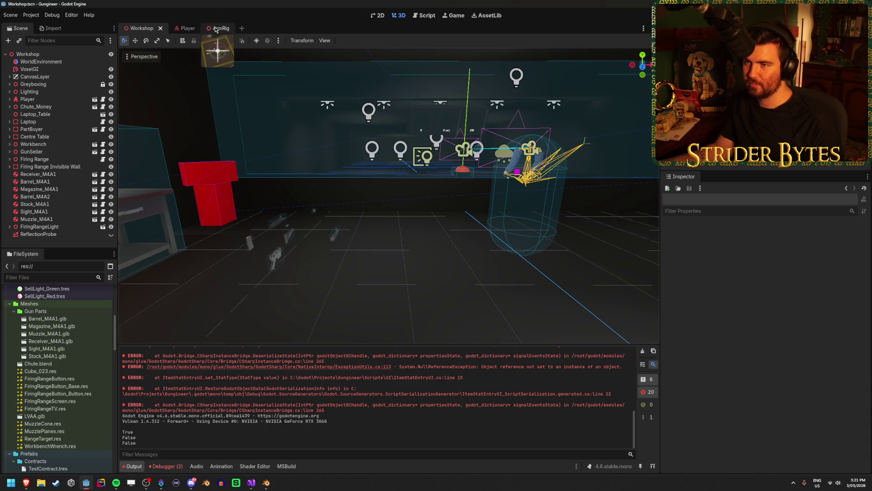
Step: In the ArmRig scene, check the debugger errors and ReloadGlint, then run the project
{"action": "left_click", "coordinate": [211, 28]}
{"action": "left_click", "coordinate": [276, 268]}
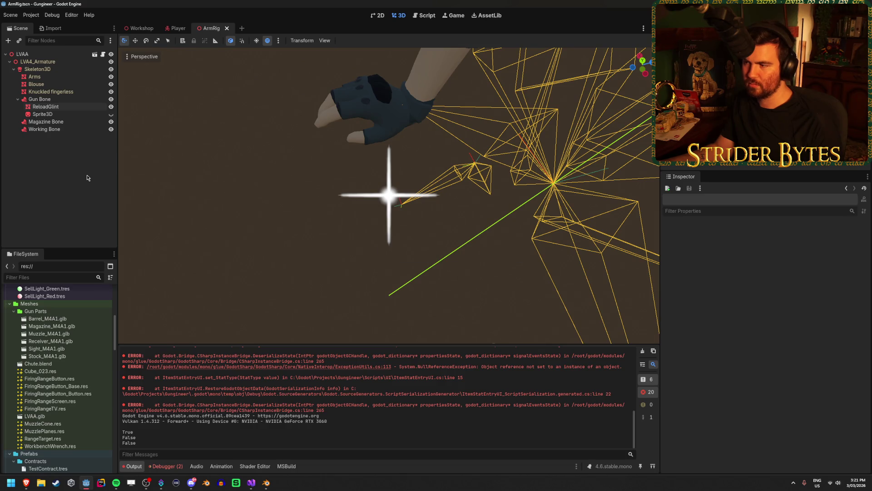
{"action": "left_click", "coordinate": [167, 466]}
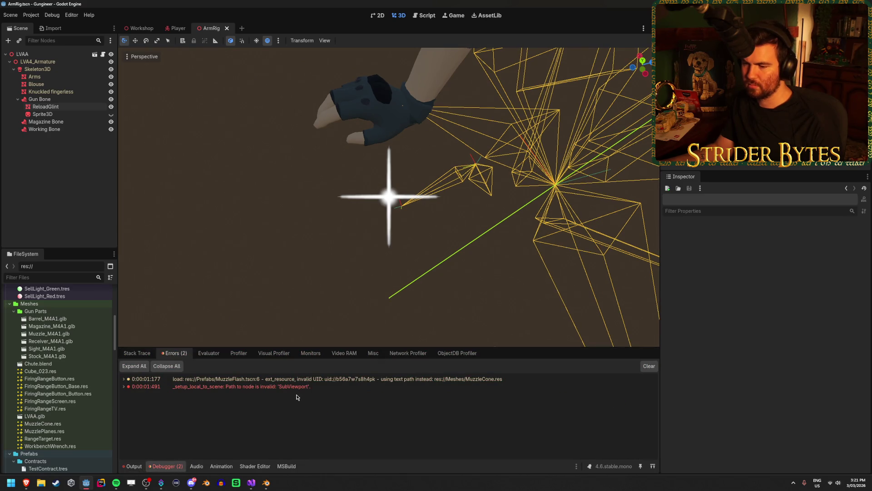
{"action": "mouse_move", "coordinate": [294, 389]}
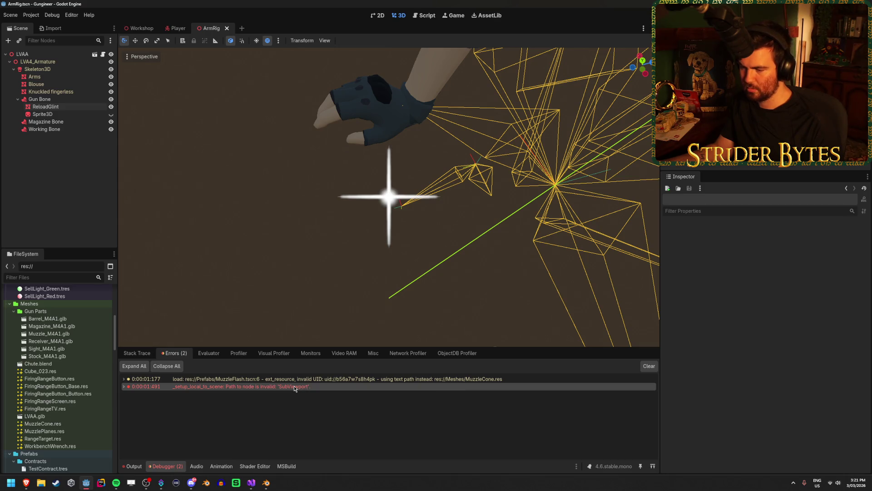
{"action": "left_click", "coordinate": [74, 107]}
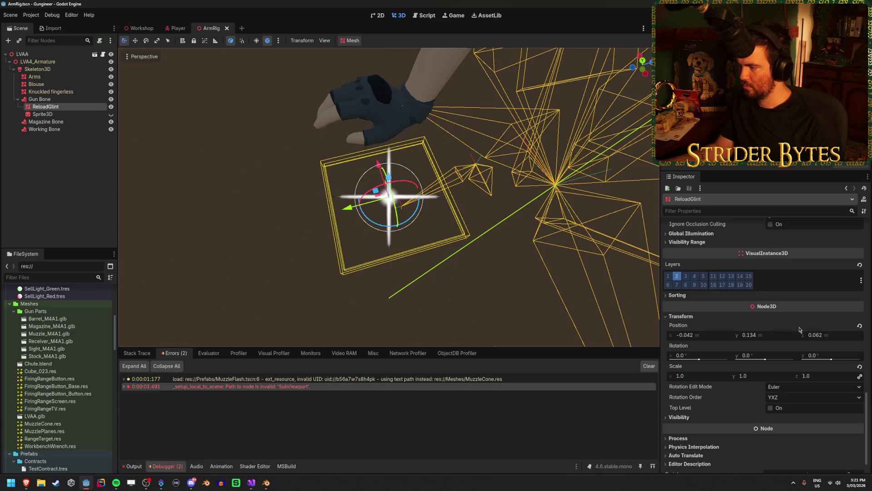
{"action": "scroll", "coordinate": [781, 350], "scroll_direction": "up", "scroll_amount": 6}
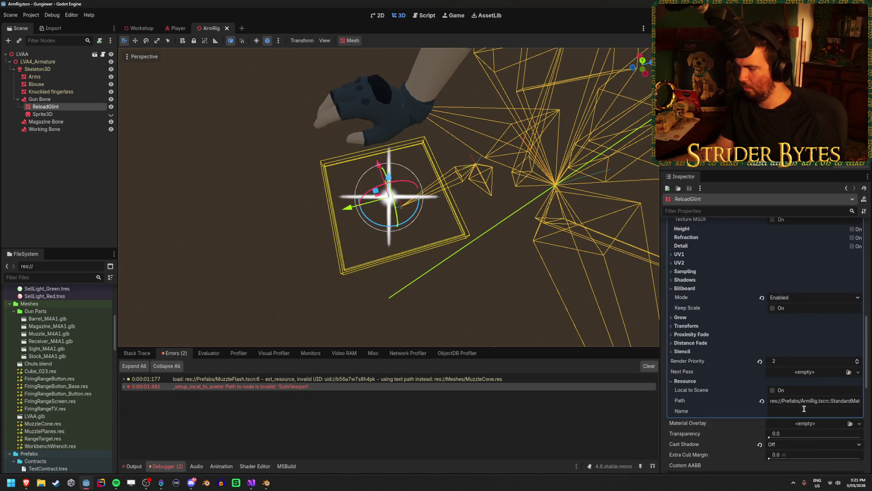
{"action": "scroll", "coordinate": [795, 396], "scroll_direction": "up", "scroll_amount": 10}
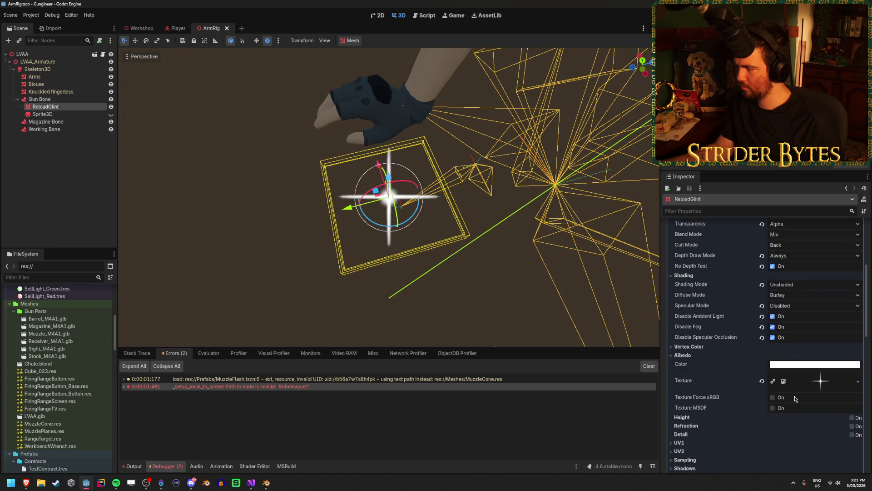
{"action": "key", "text": "F5"}
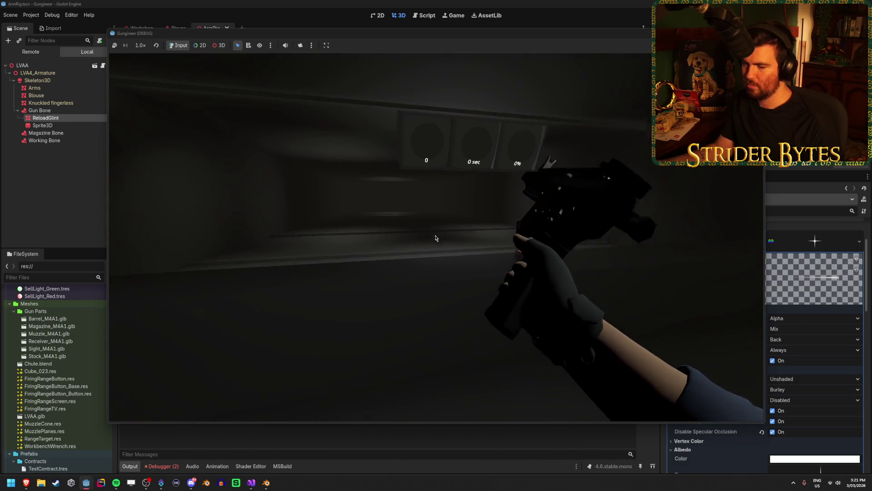
Step: Stop the game and inspect the _setup_local_to_scene error details in the debugger
{"action": "key", "text": "F8"}
{"action": "left_click", "coordinate": [166, 465]}
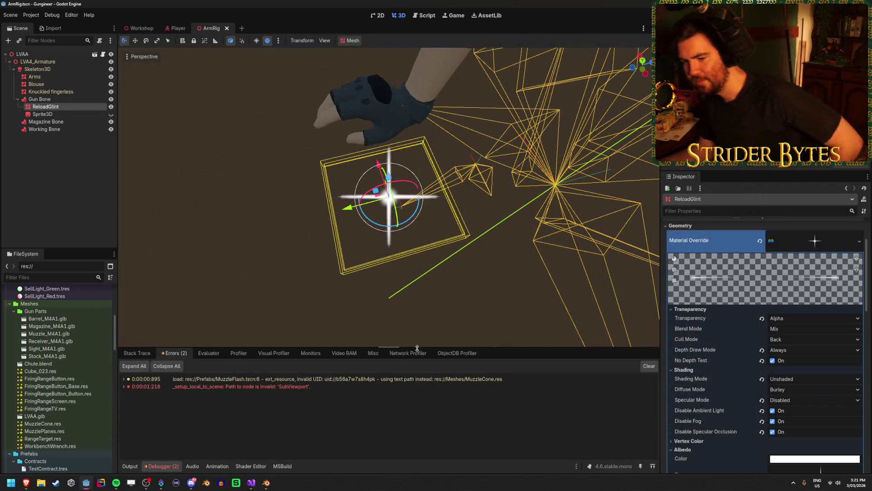
{"action": "double_click", "coordinate": [200, 387]}
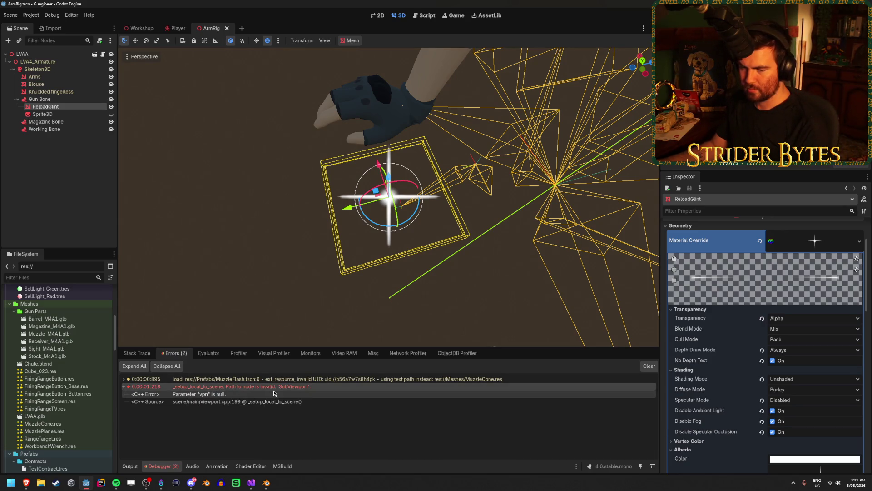
{"action": "scroll", "coordinate": [772, 318], "scroll_direction": "down", "scroll_amount": 5}
{"action": "scroll", "coordinate": [771, 318], "scroll_direction": "down", "scroll_amount": 3}
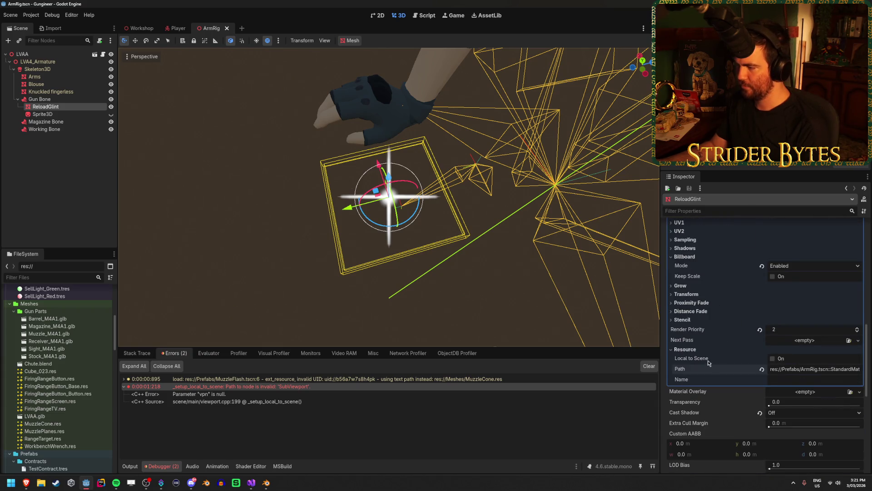
Step: Delete the Sprite3D node from the ArmRig scene
{"action": "left_click", "coordinate": [95, 181]}
{"action": "left_click", "coordinate": [64, 107]}
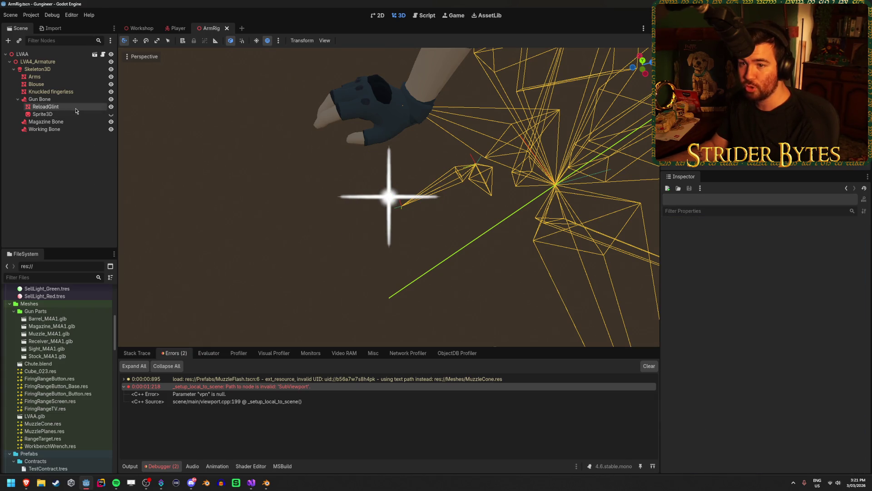
{"action": "left_click", "coordinate": [74, 118]}
{"action": "key", "text": "Delete"}
{"action": "key", "text": "Return"}
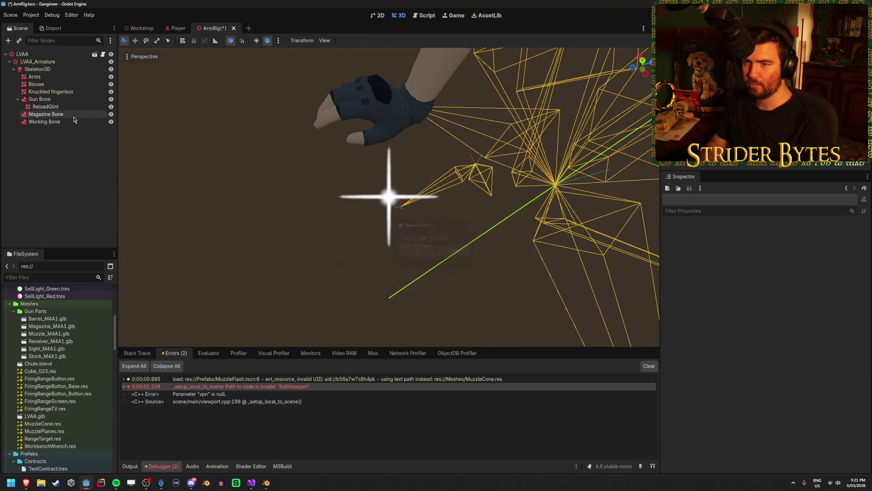
Step: Clear the Resource Path of ReloadGlint's material
{"action": "left_click", "coordinate": [68, 106]}
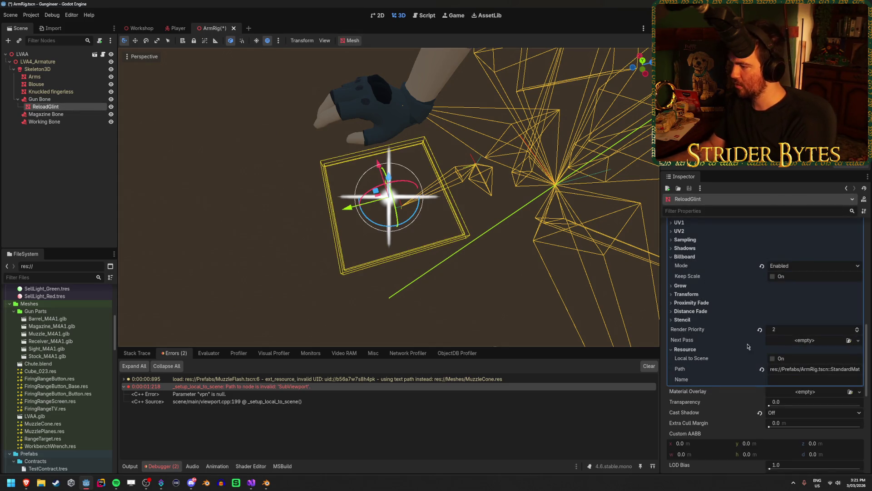
{"action": "left_click", "coordinate": [762, 370]}
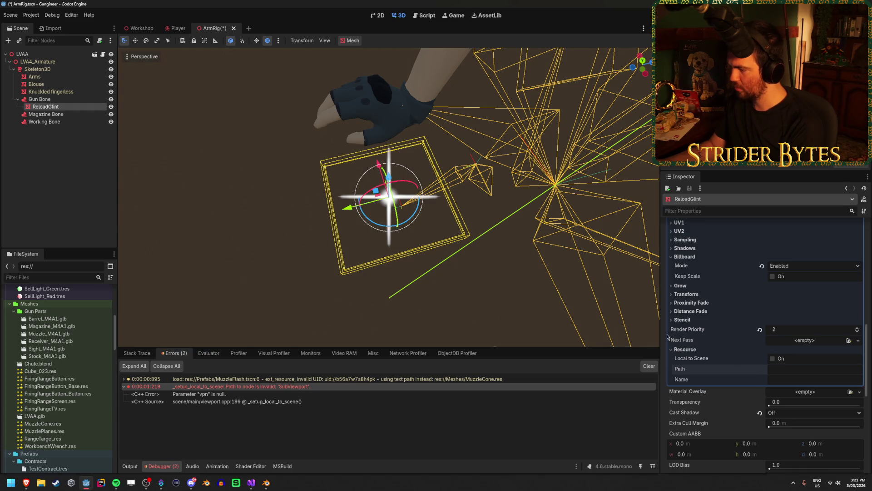
{"action": "scroll", "coordinate": [743, 375], "scroll_direction": "down", "scroll_amount": 3}
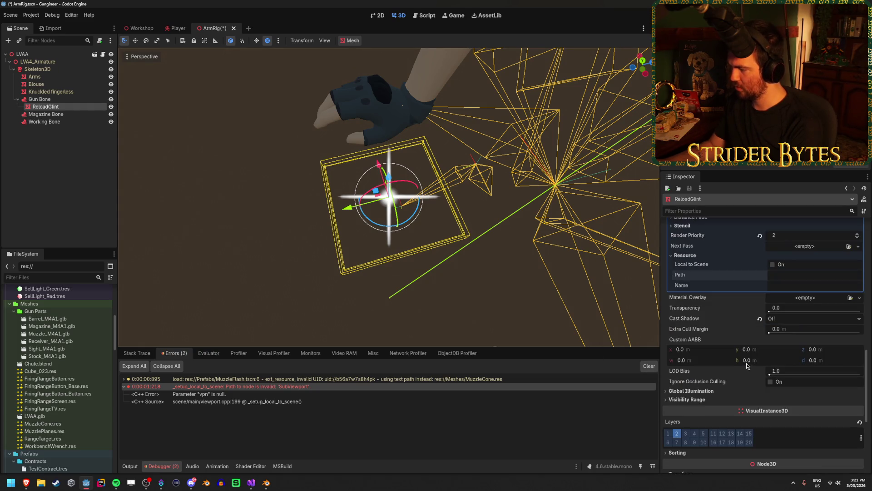
{"action": "scroll", "coordinate": [757, 370], "scroll_direction": "up", "scroll_amount": 10}
Step: Clear the Albedo texture, quick-load the glint image again, then save and run
{"action": "left_click", "coordinate": [823, 315]}
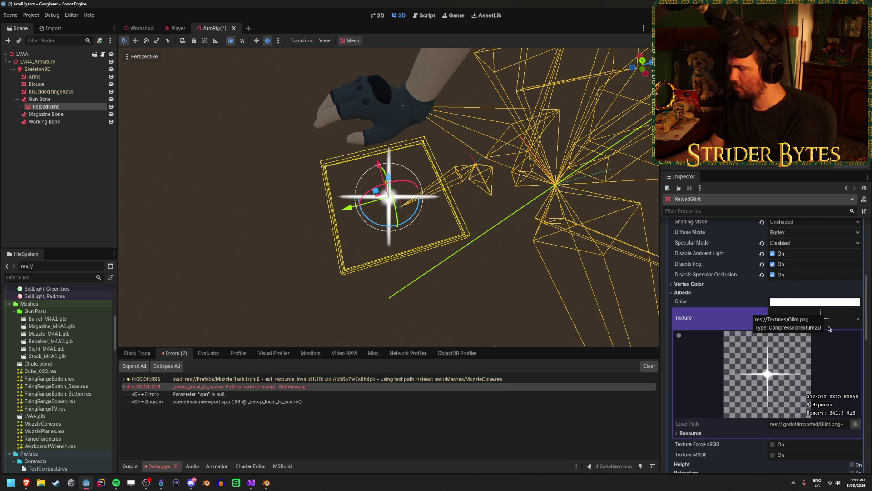
{"action": "left_click", "coordinate": [827, 323]}
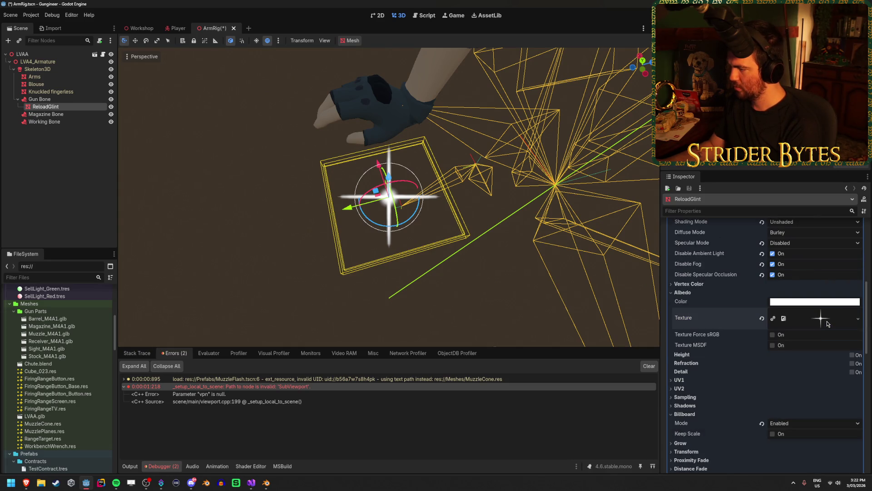
{"action": "left_click", "coordinate": [762, 318]}
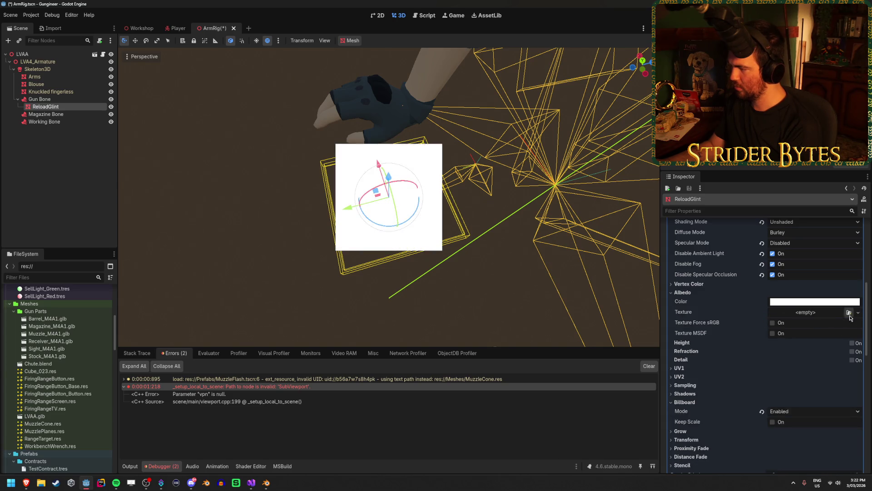
{"action": "left_click", "coordinate": [848, 312]}
{"action": "double_click", "coordinate": [364, 173]}
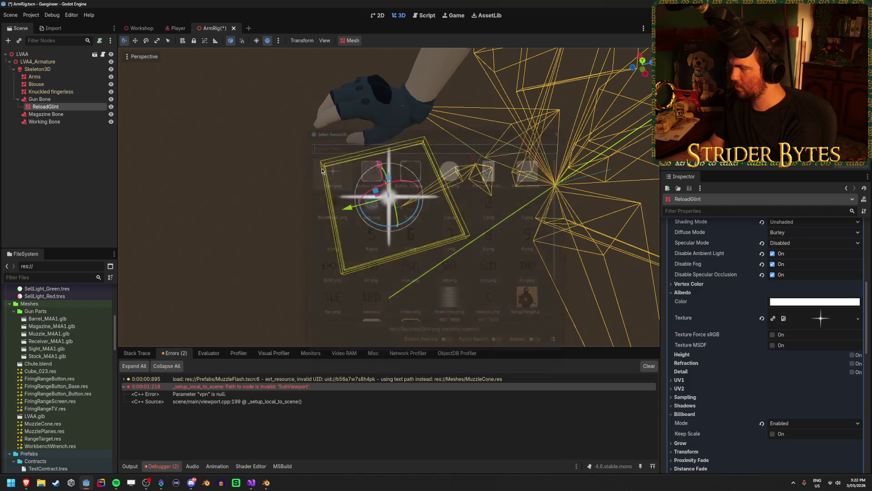
{"action": "left_click", "coordinate": [45, 107]}
{"action": "left_click", "coordinate": [745, 323]}
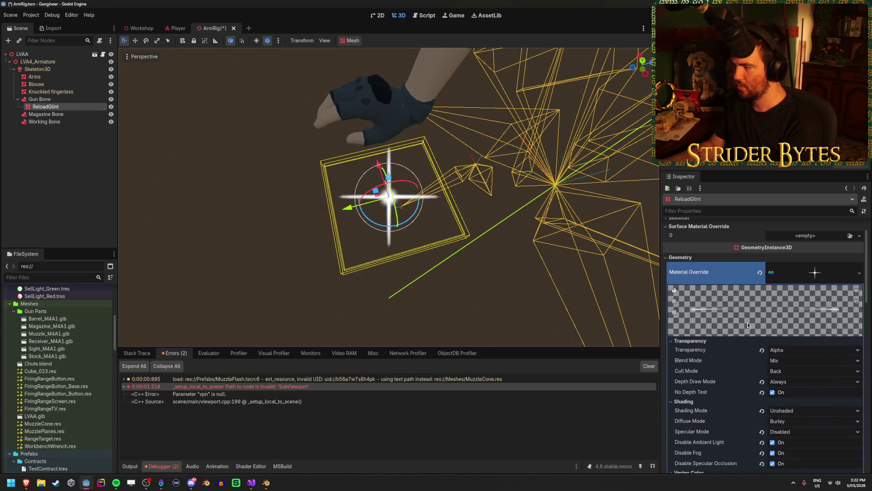
{"action": "scroll", "coordinate": [690, 319], "scroll_direction": "down", "scroll_amount": 4}
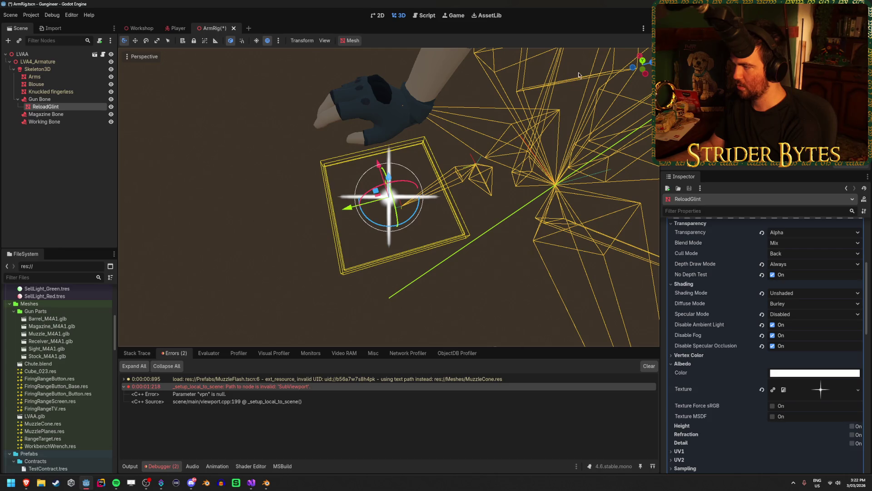
{"action": "key", "text": "F5"}
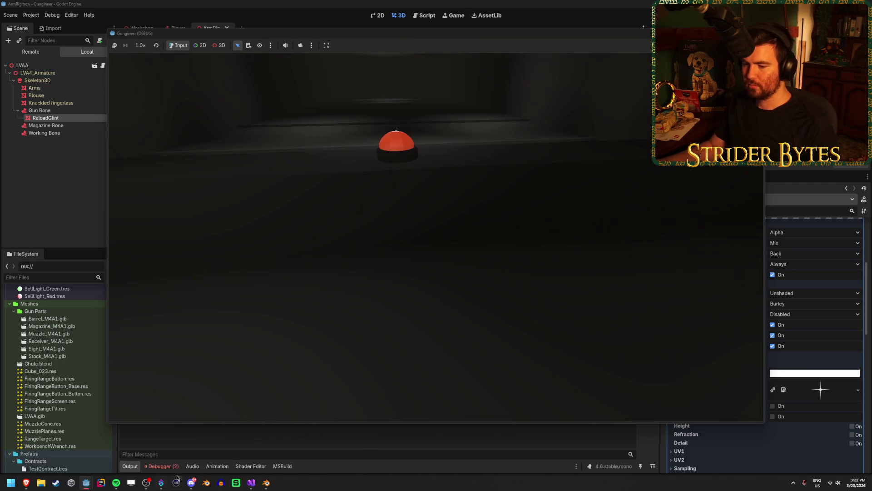
Step: Inspect the second debugger error's details and close the running game window
{"action": "left_click", "coordinate": [164, 466]}
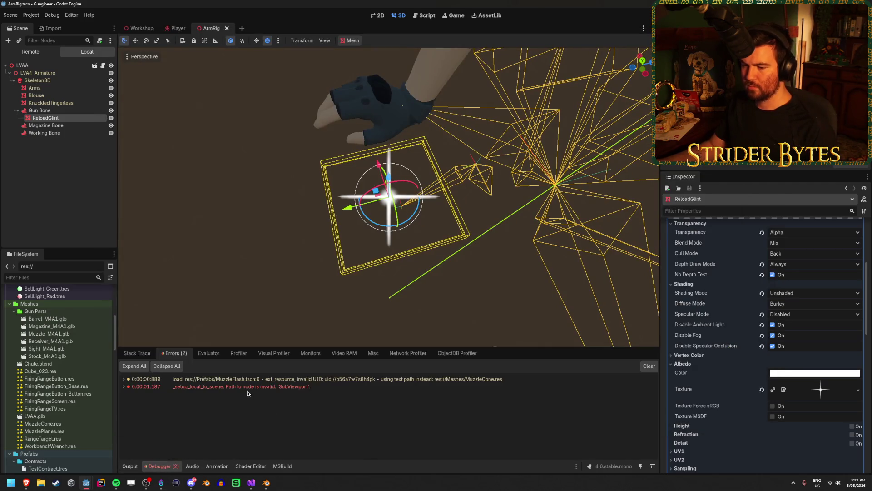
{"action": "right_click", "coordinate": [250, 389]}
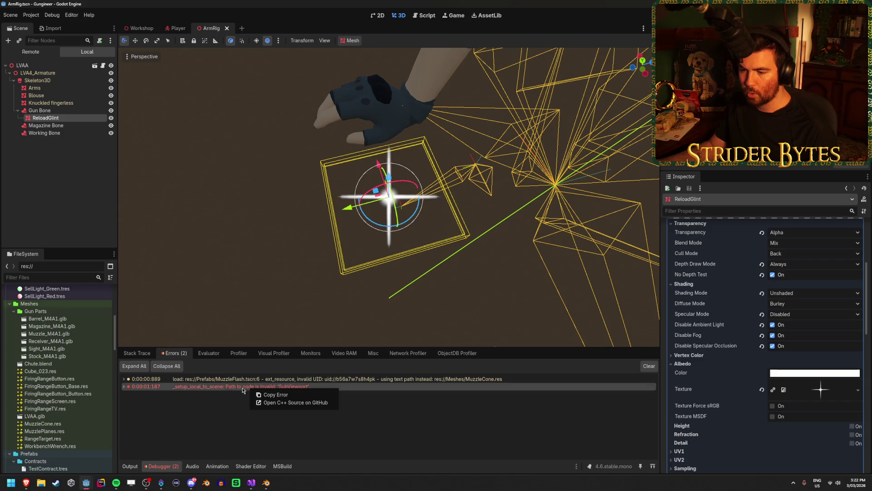
{"action": "left_click", "coordinate": [225, 389]}
{"action": "double_click", "coordinate": [225, 389]}
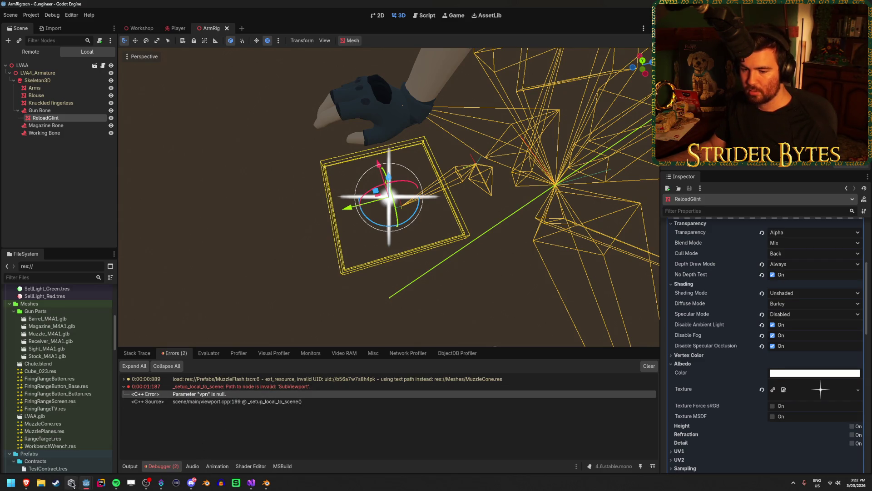
{"action": "mouse_move", "coordinate": [86, 482]}
{"action": "left_click", "coordinate": [150, 423]}
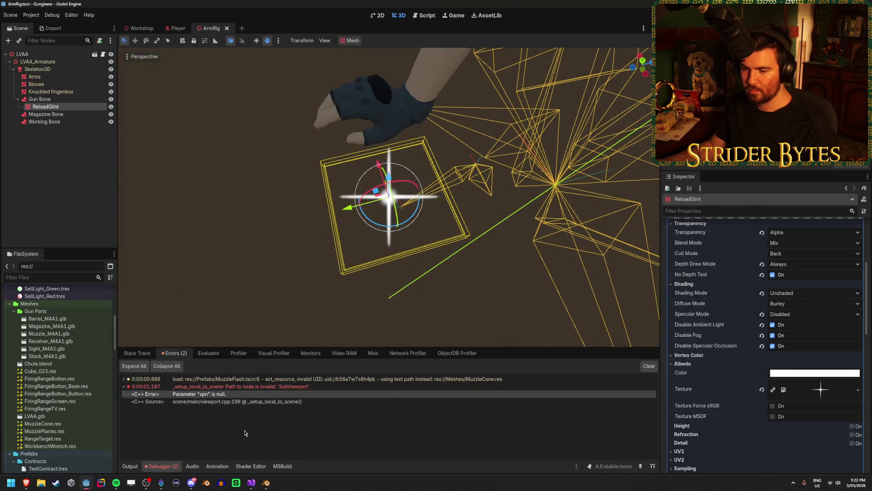
Step: Reload the current project and run the game again with F5
{"action": "left_click", "coordinate": [31, 15]}
{"action": "left_click", "coordinate": [45, 100]}
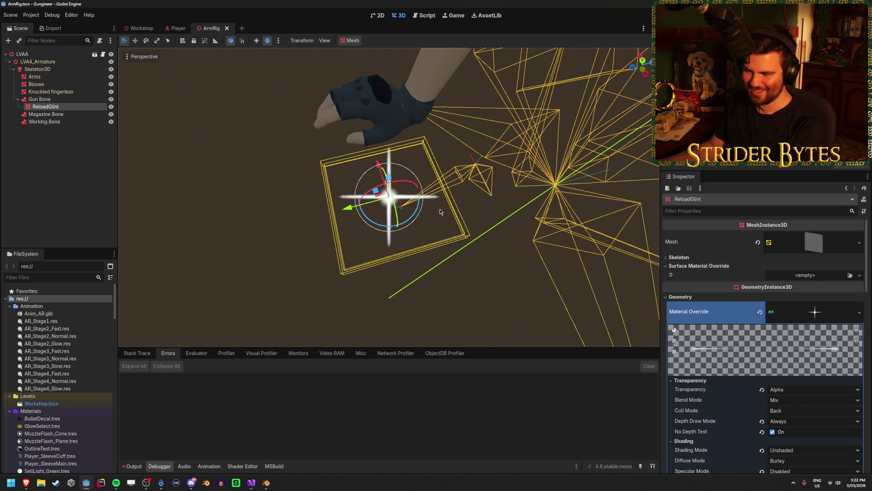
{"action": "key", "text": "F5"}
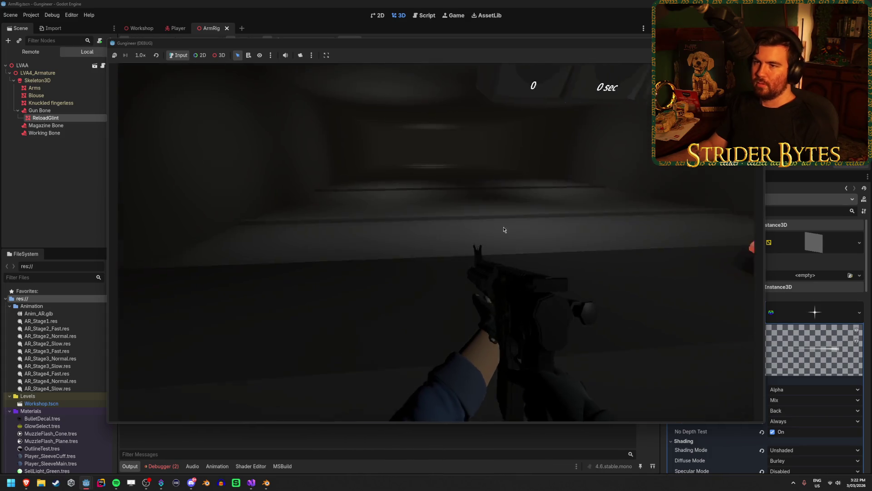
Step: Stop the playtest after it prints True and False, then switch to the Player scene
{"action": "key", "text": "F8"}
{"action": "left_click", "coordinate": [177, 28]}
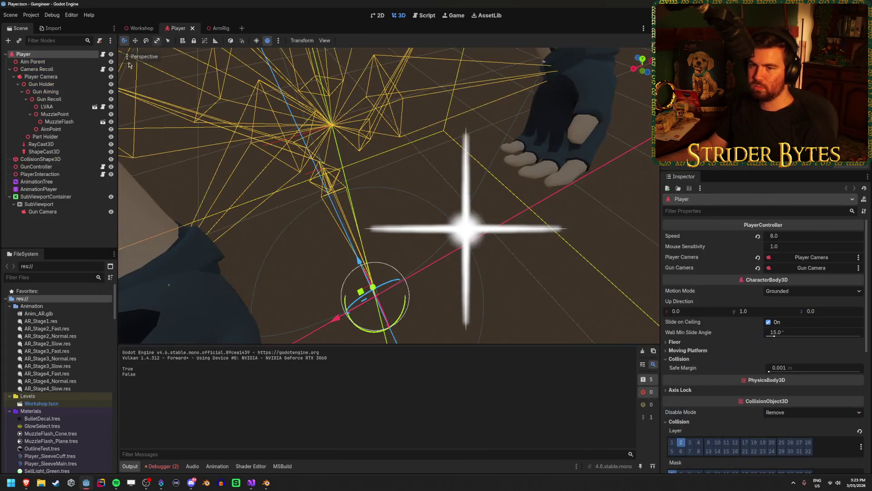
Step: Inspect SubViewportContainer, Gun Camera, LVAA and Player Camera in the Player scene, then return to ArmRig
{"action": "left_click", "coordinate": [70, 196]}
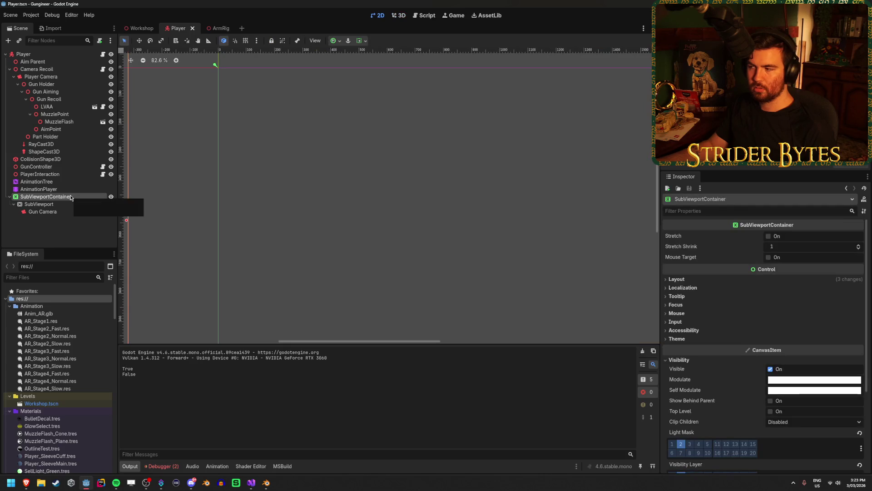
{"action": "left_click", "coordinate": [54, 212]}
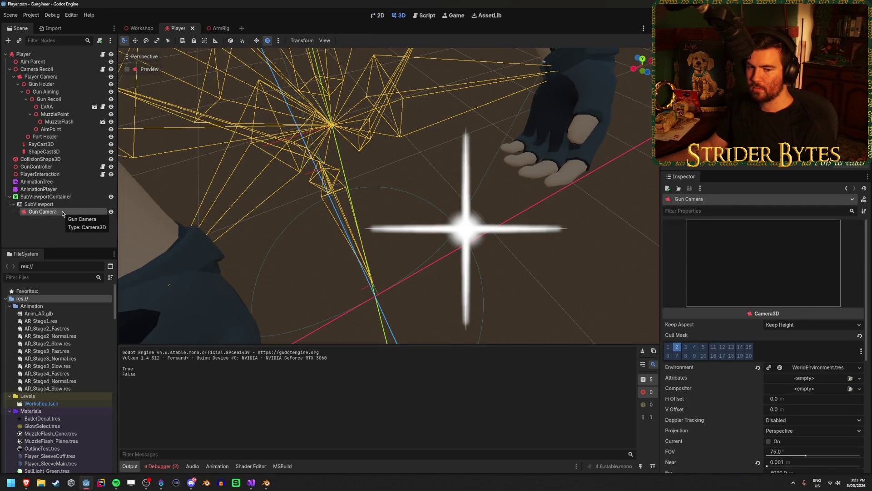
{"action": "left_click", "coordinate": [68, 108]}
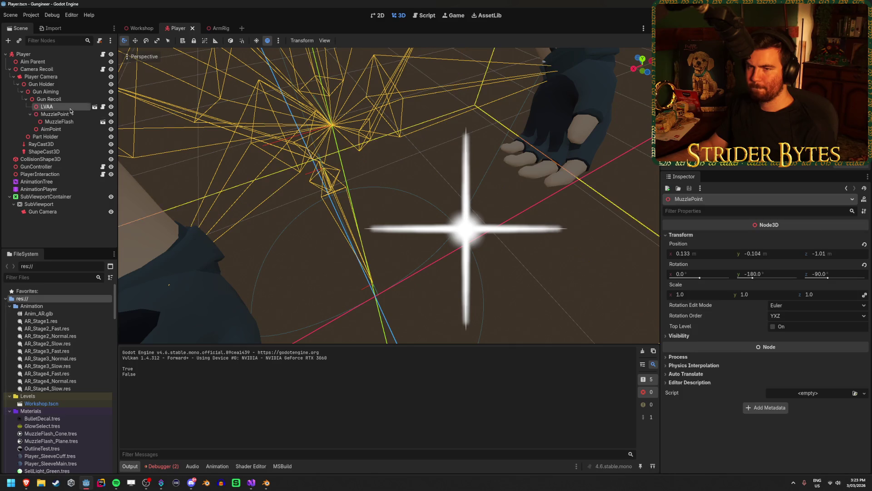
{"action": "double_click", "coordinate": [71, 107]}
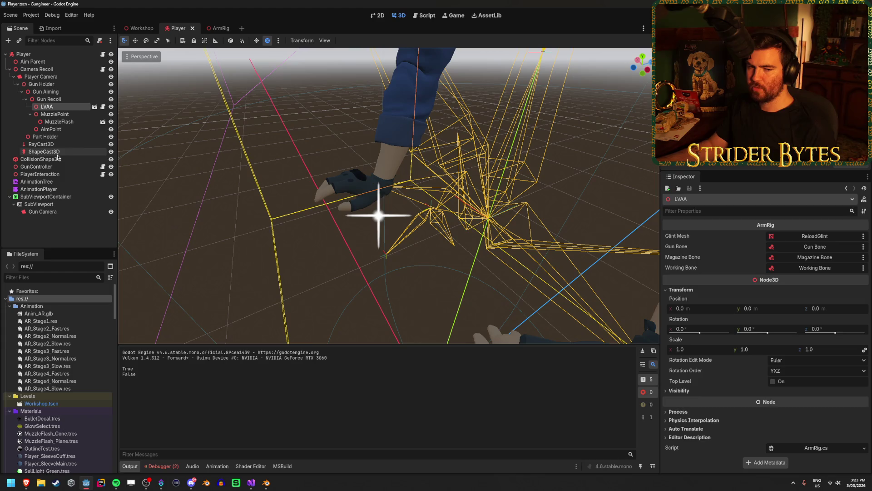
{"action": "left_click", "coordinate": [42, 212]}
{"action": "scroll", "coordinate": [767, 339], "scroll_direction": "down", "scroll_amount": 4}
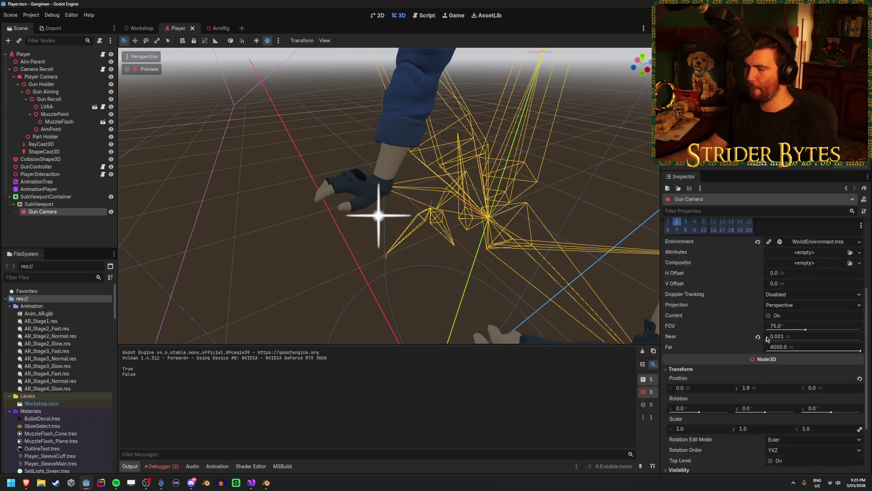
{"action": "scroll", "coordinate": [711, 348], "scroll_direction": "up", "scroll_amount": 3}
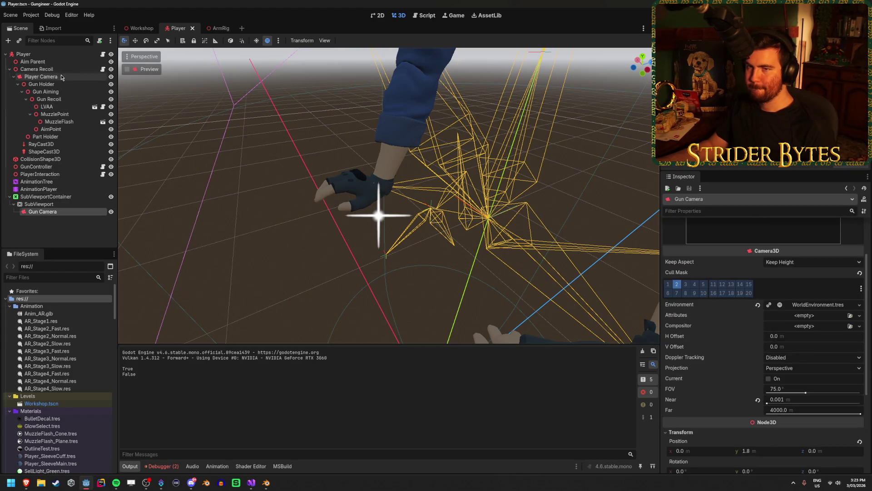
{"action": "left_click", "coordinate": [90, 76]}
{"action": "scroll", "coordinate": [817, 324], "scroll_direction": "down", "scroll_amount": 2}
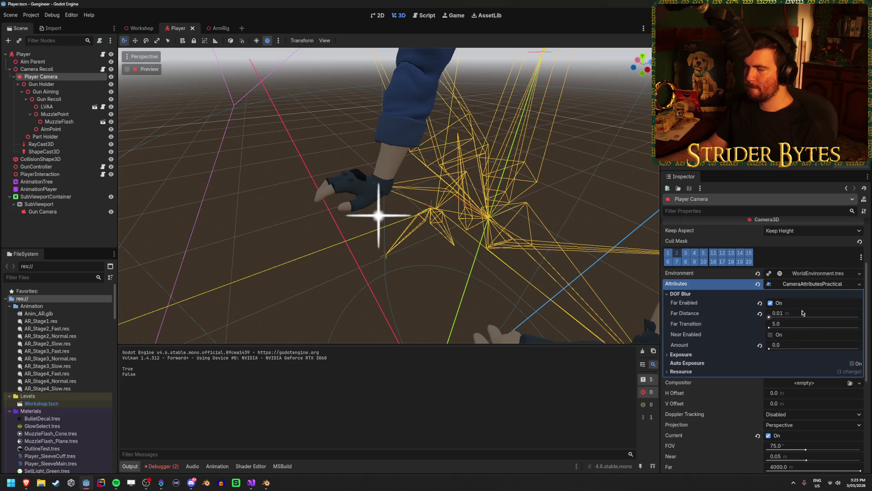
{"action": "left_click", "coordinate": [217, 28]}
{"action": "scroll", "coordinate": [761, 285], "scroll_direction": "down", "scroll_amount": 10}
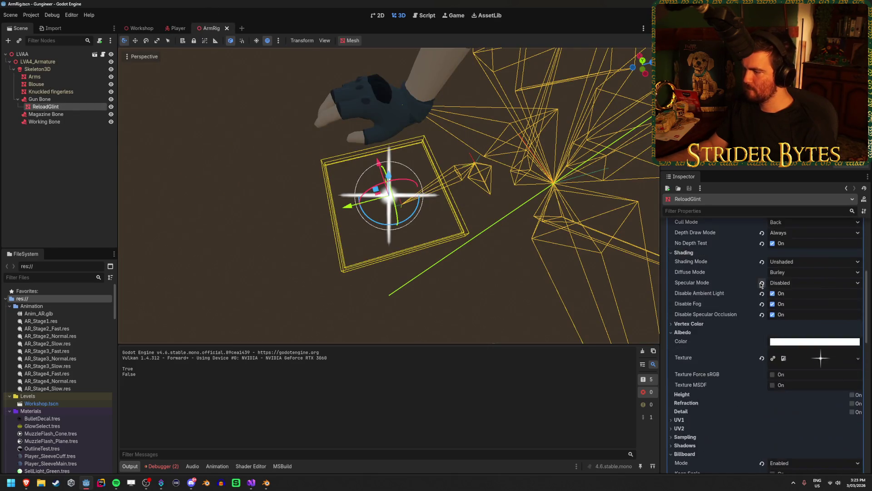
Step: Revert ReloadGlint's Material Override to <empty>, then save and run the game with F5
{"action": "scroll", "coordinate": [761, 283], "scroll_direction": "down", "scroll_amount": 3}
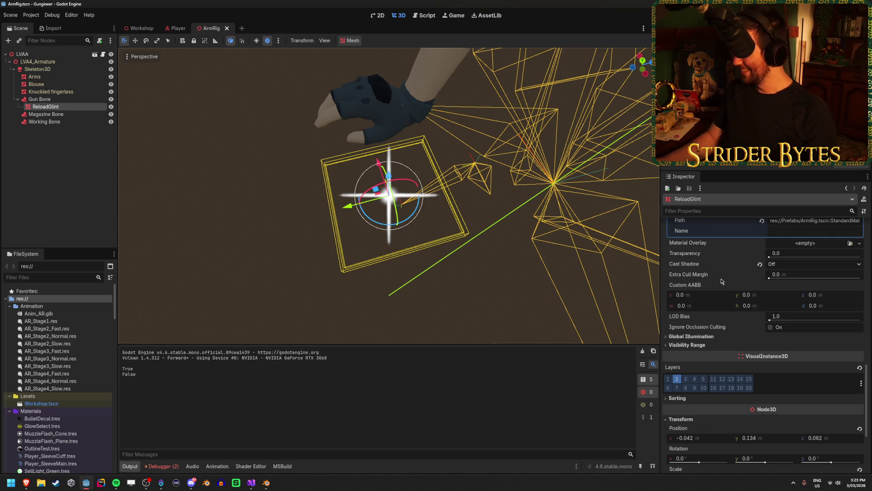
{"action": "scroll", "coordinate": [736, 275], "scroll_direction": "up", "scroll_amount": 2}
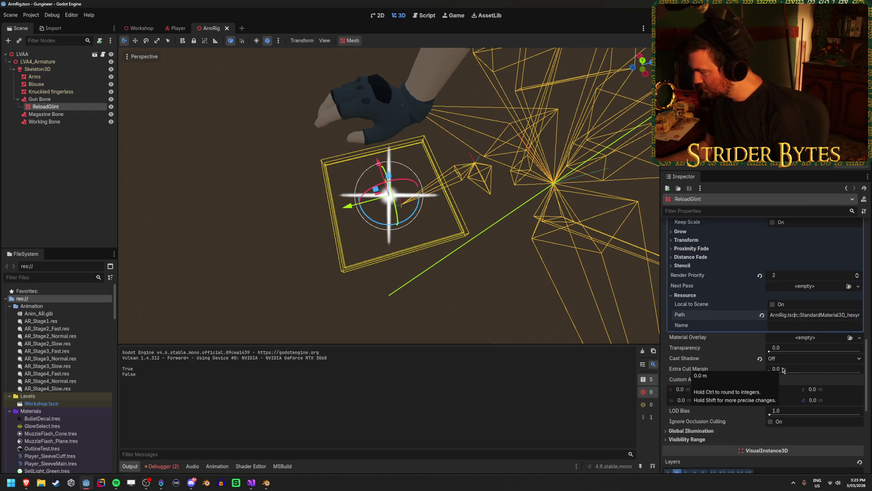
{"action": "scroll", "coordinate": [768, 368], "scroll_direction": "up", "scroll_amount": 6}
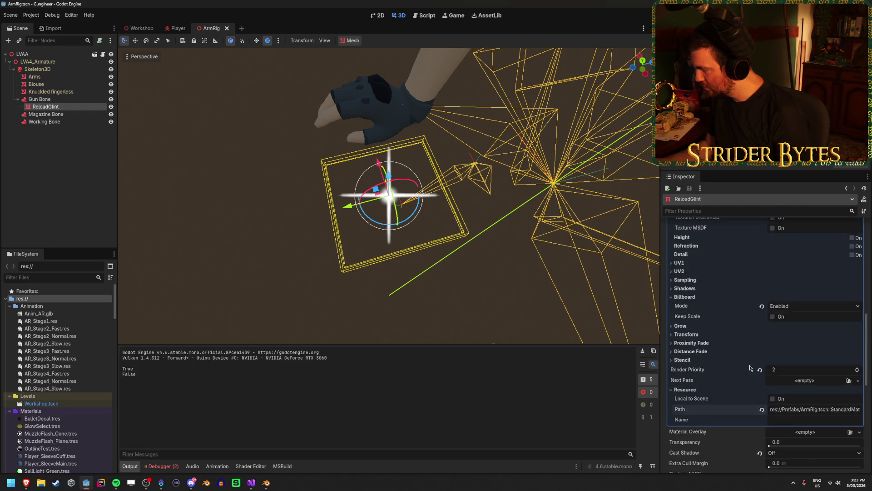
{"action": "scroll", "coordinate": [750, 367], "scroll_direction": "up", "scroll_amount": 4}
{"action": "left_click", "coordinate": [760, 283]}
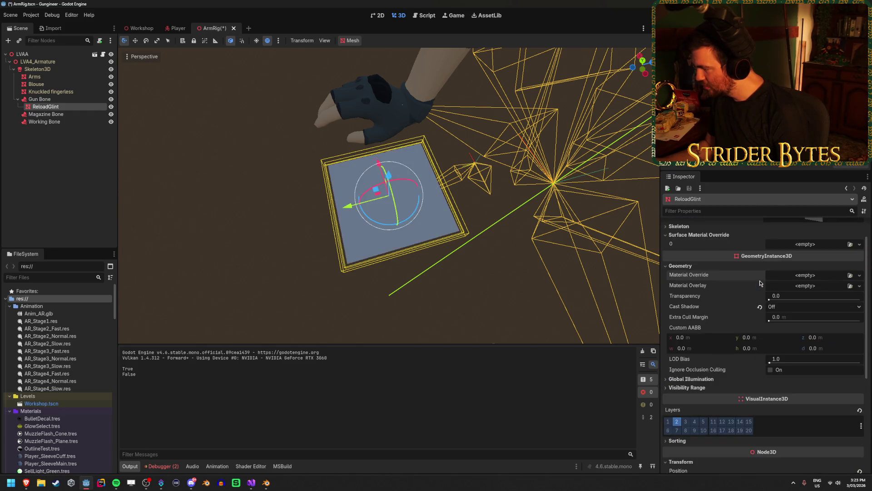
{"action": "key", "text": "F5"}
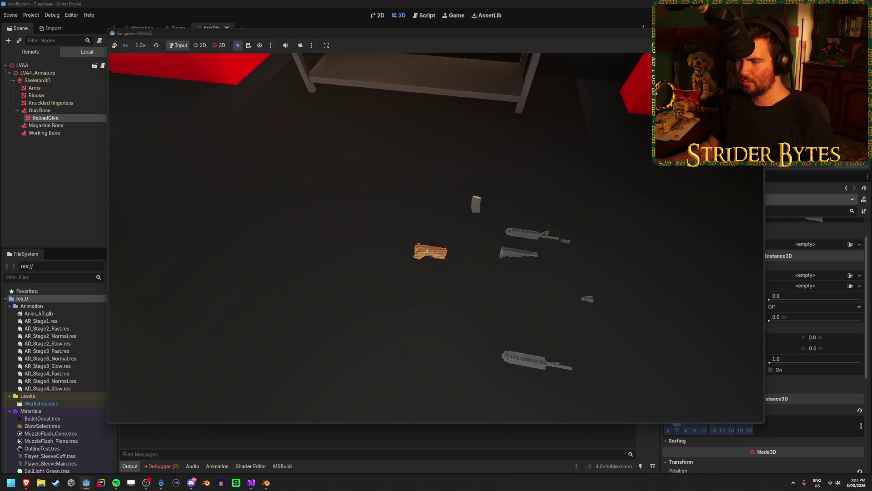
Step: Stop the game, show the debugger errors, and inspect the Player scene's SubViewport, Gun Camera and SubViewportContainer
{"action": "key", "text": "F8"}
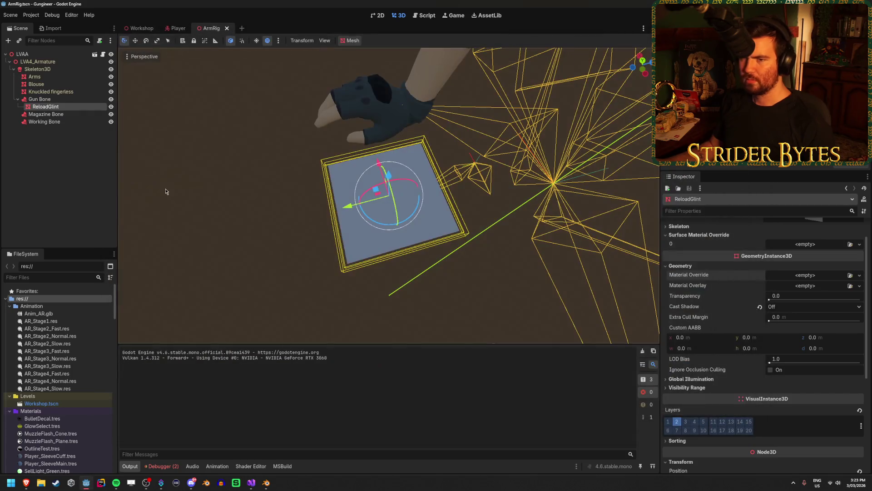
{"action": "left_click", "coordinate": [171, 466]}
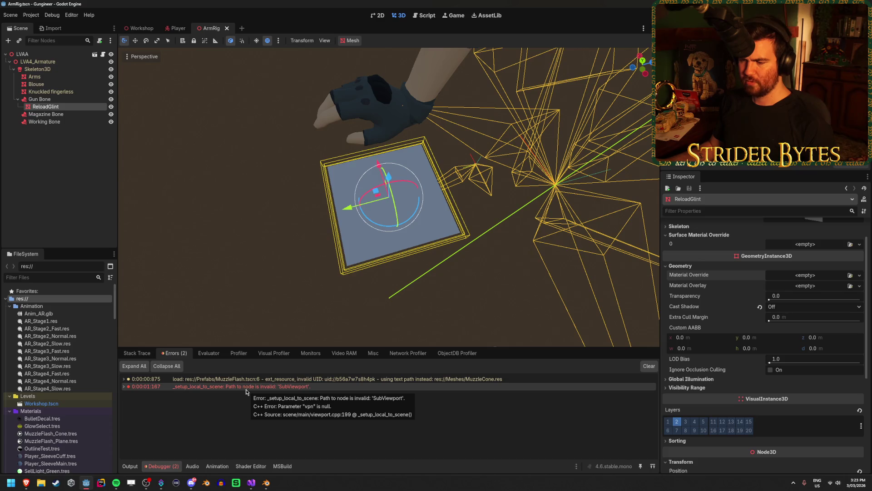
{"action": "left_click", "coordinate": [176, 28]}
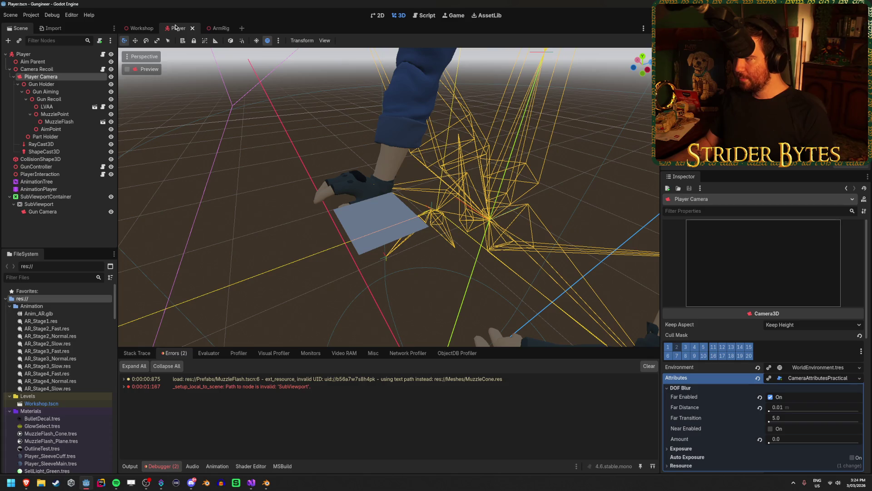
{"action": "left_click", "coordinate": [55, 203]}
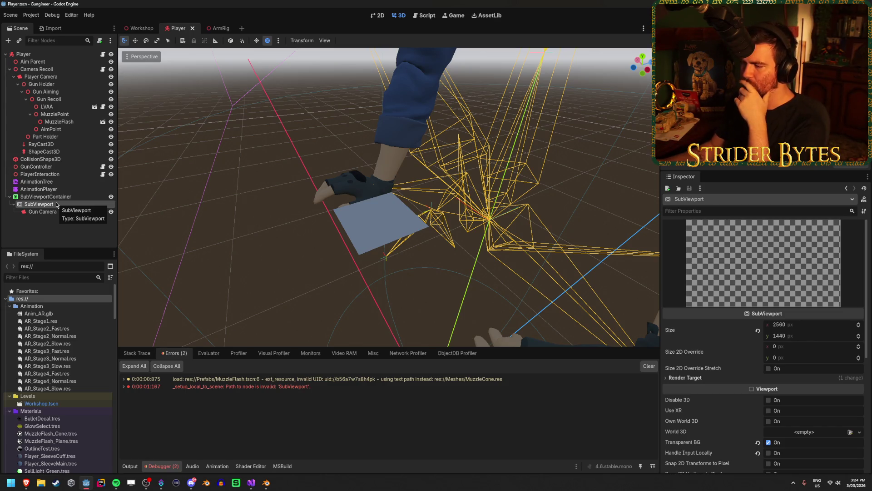
{"action": "scroll", "coordinate": [698, 292], "scroll_direction": "down", "scroll_amount": 1}
{"action": "scroll", "coordinate": [698, 293], "scroll_direction": "down", "scroll_amount": 5}
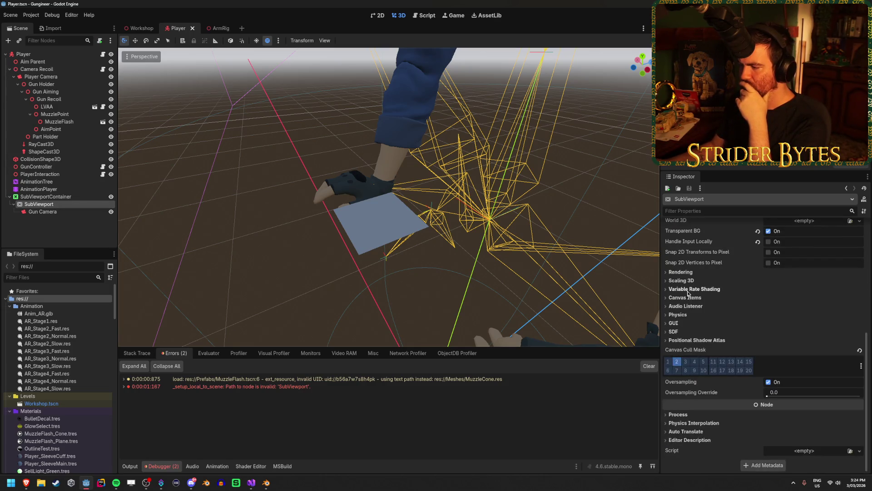
{"action": "left_click", "coordinate": [64, 212]}
{"action": "left_click", "coordinate": [50, 197]}
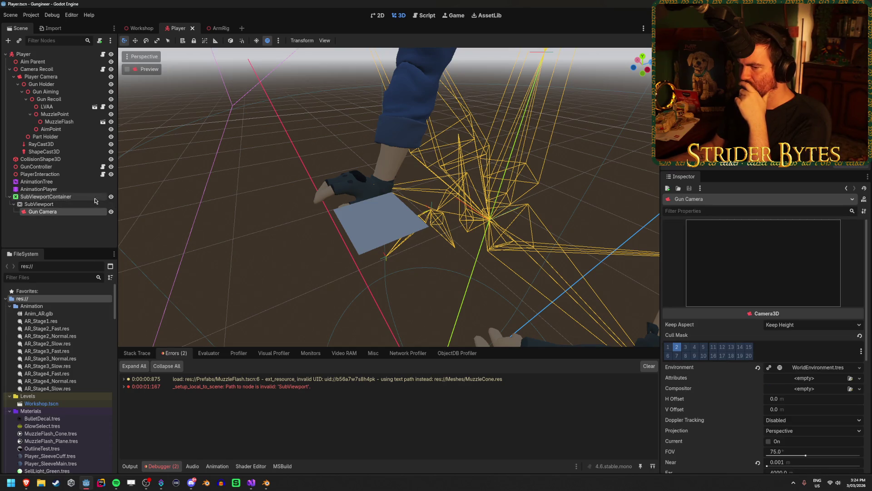
Step: Expand the SubViewport error's C++ details, clear the error list, and rerun the game
{"action": "right_click", "coordinate": [202, 389]}
{"action": "left_click", "coordinate": [198, 391]}
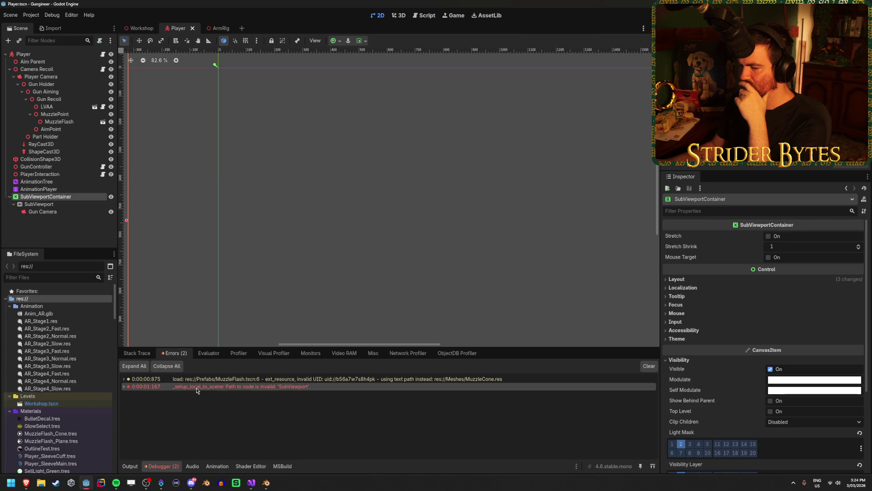
{"action": "double_click", "coordinate": [197, 390]}
{"action": "left_click", "coordinate": [199, 402]}
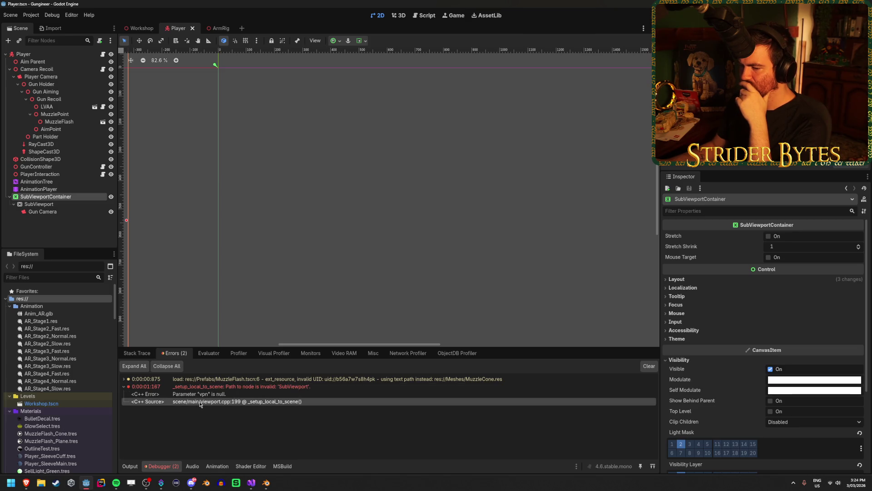
{"action": "left_click", "coordinate": [204, 395]}
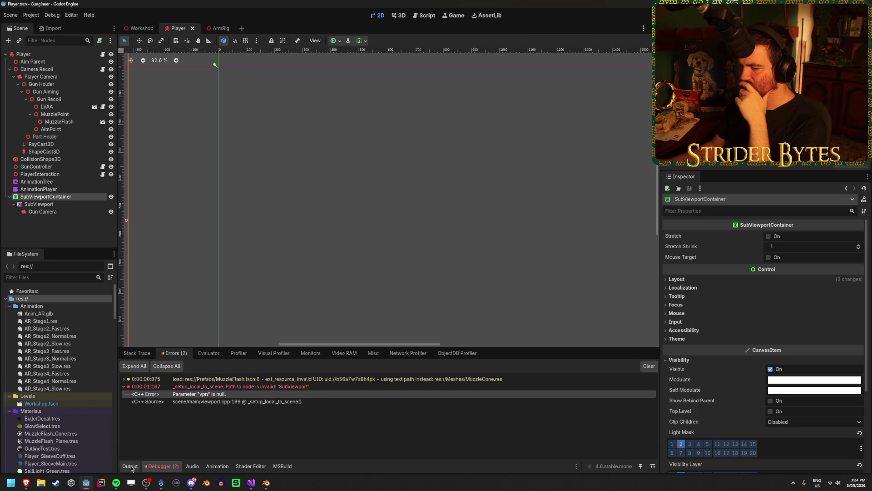
{"action": "left_click", "coordinate": [643, 370]}
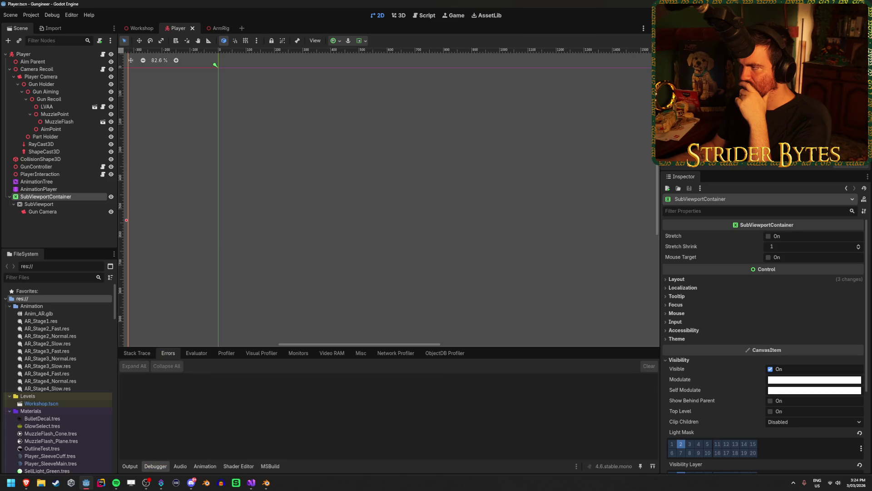
{"action": "key", "text": "F5"}
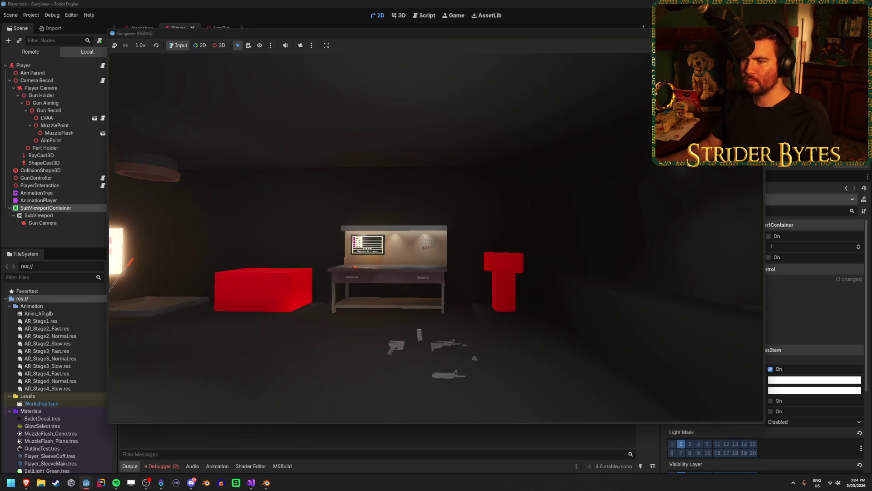
Step: Walk the player toward the workbench in the game, then close it and reselect LVAA
{"action": "mouse_move", "coordinate": [437, 246]}
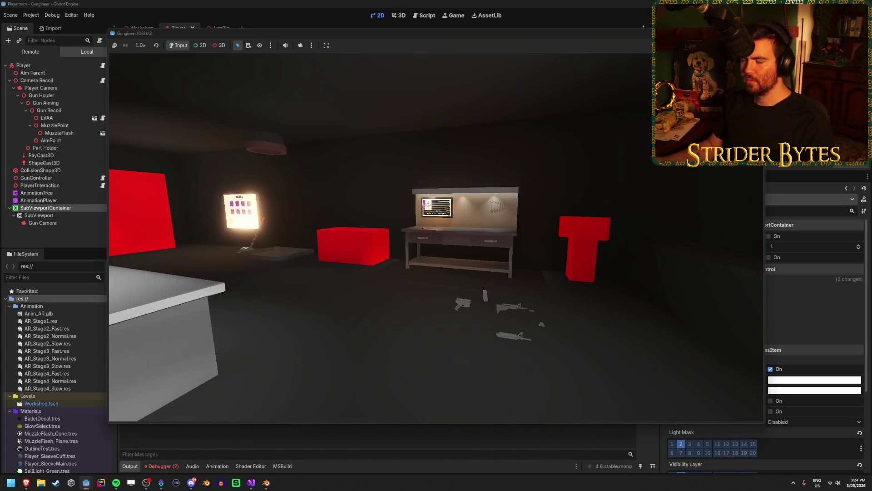
{"action": "key", "text": "w"}
{"action": "key", "text": "e"}
{"action": "key", "text": "e"}
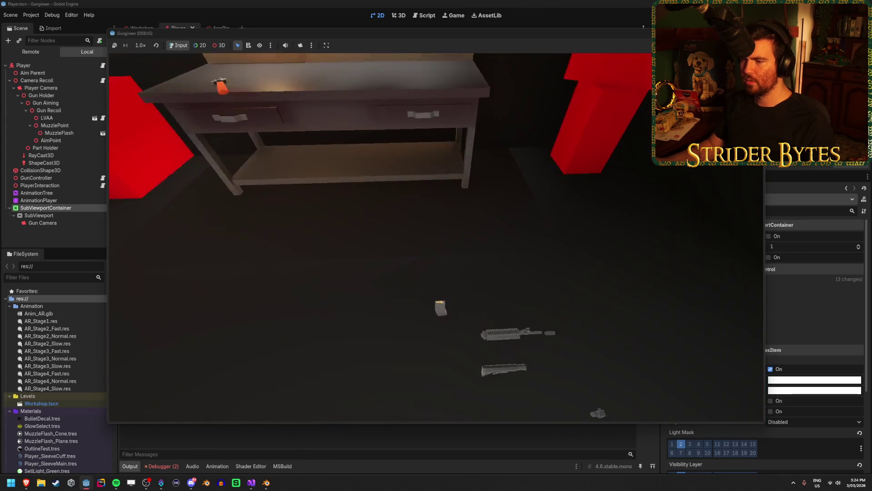
{"action": "key", "text": "e"}
{"action": "key", "text": "e"}
{"action": "key", "text": "e"}
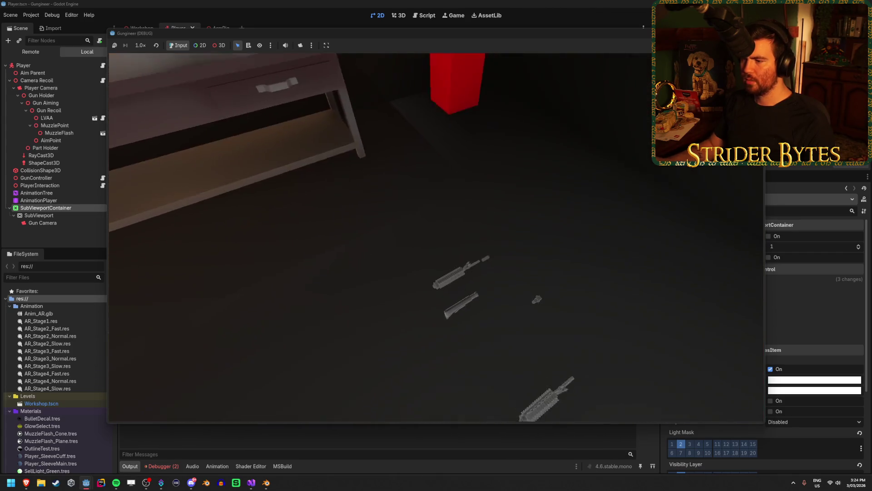
{"action": "key", "text": "e"}
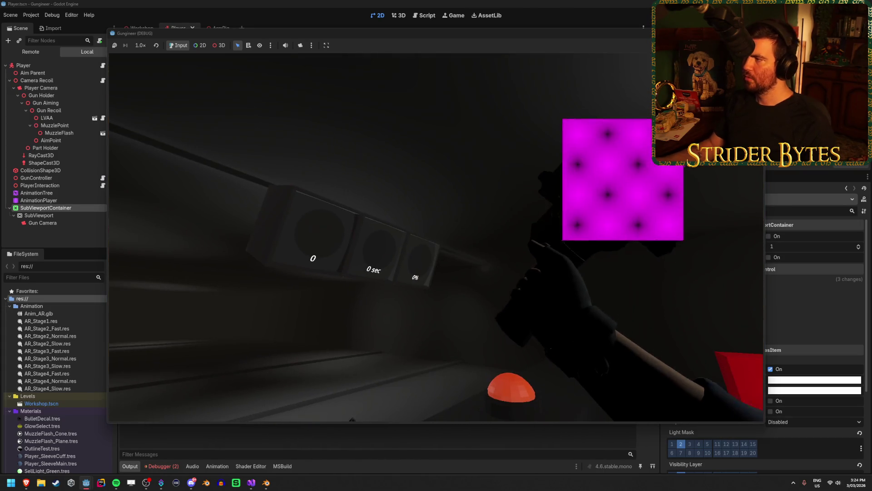
{"action": "key", "text": "F8"}
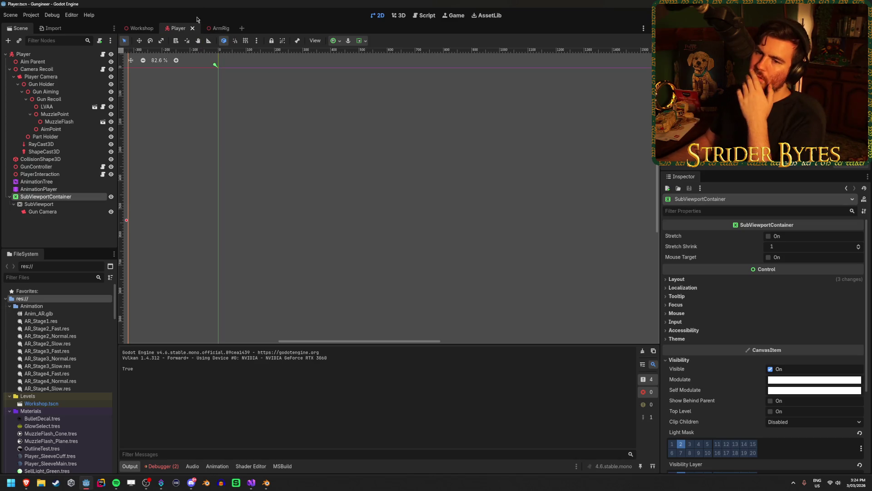
{"action": "left_click", "coordinate": [47, 106]}
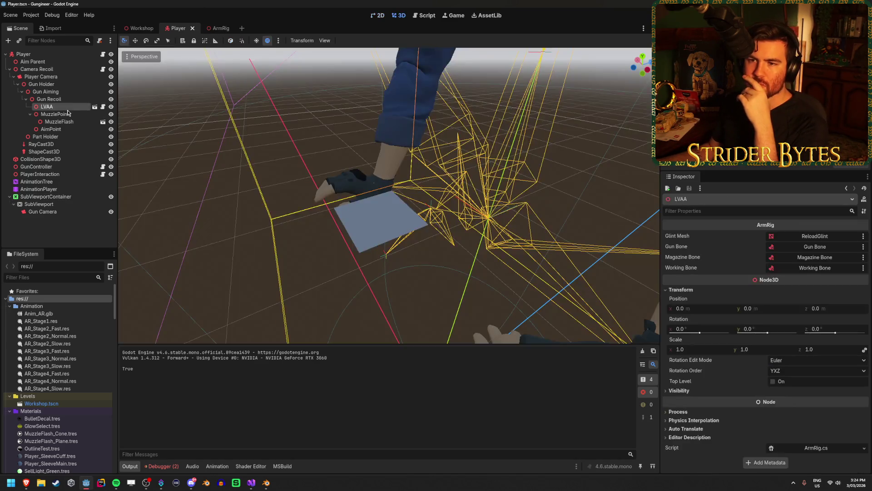
Step: Check Gun Bone, ReloadGlint and LVAA in ArmRig, then GunController in Player, and rerun the game
{"action": "left_click", "coordinate": [211, 28]}
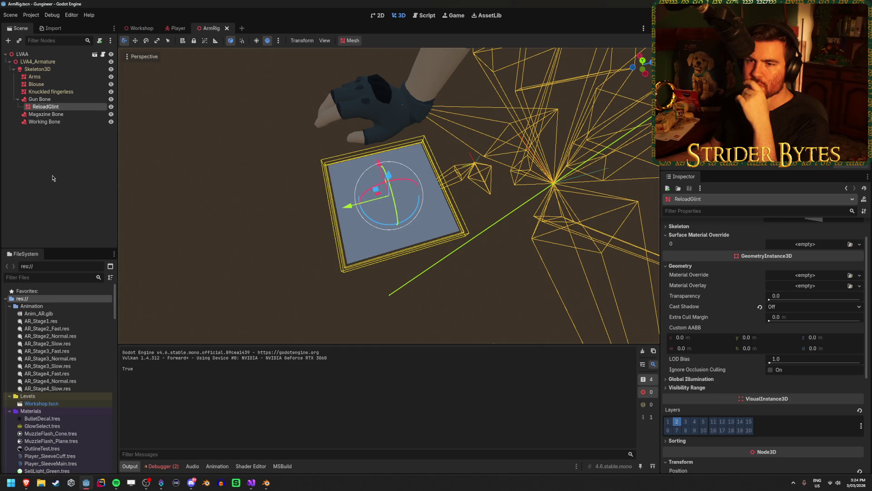
{"action": "left_click", "coordinate": [64, 103]}
{"action": "left_click", "coordinate": [63, 105]}
{"action": "left_click", "coordinate": [70, 54]}
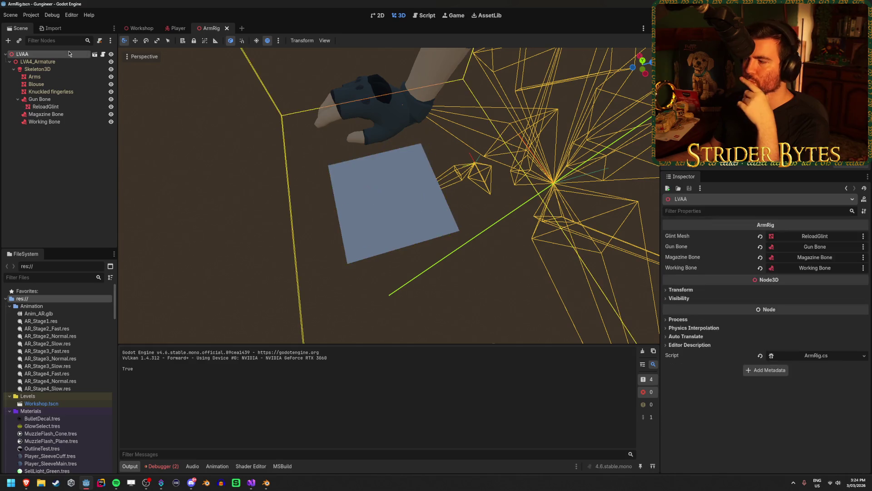
{"action": "left_click", "coordinate": [175, 28]}
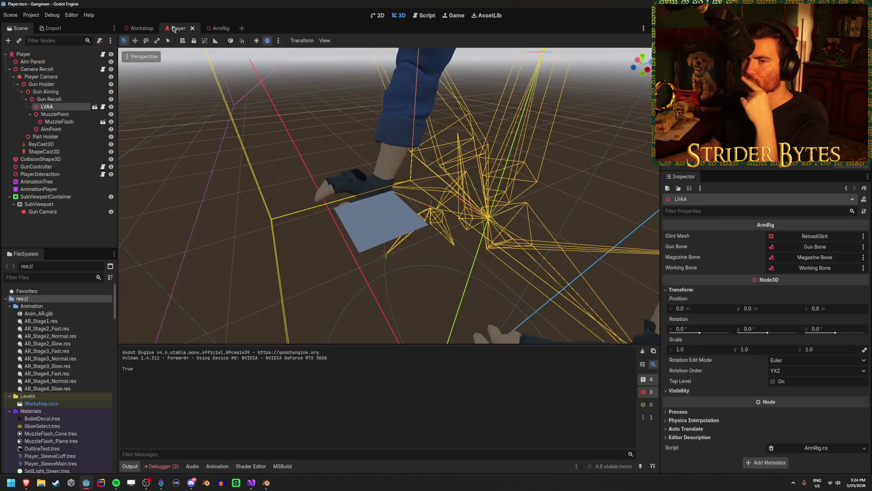
{"action": "left_click", "coordinate": [39, 167]}
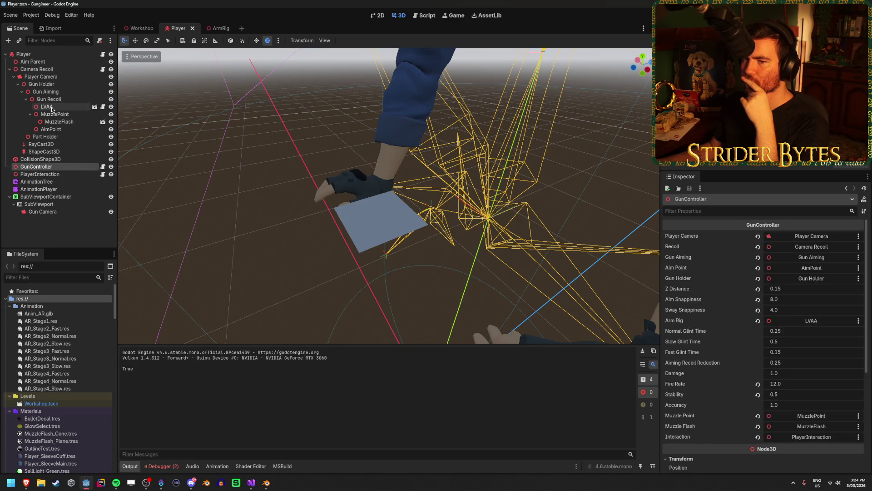
{"action": "key", "text": "F5"}
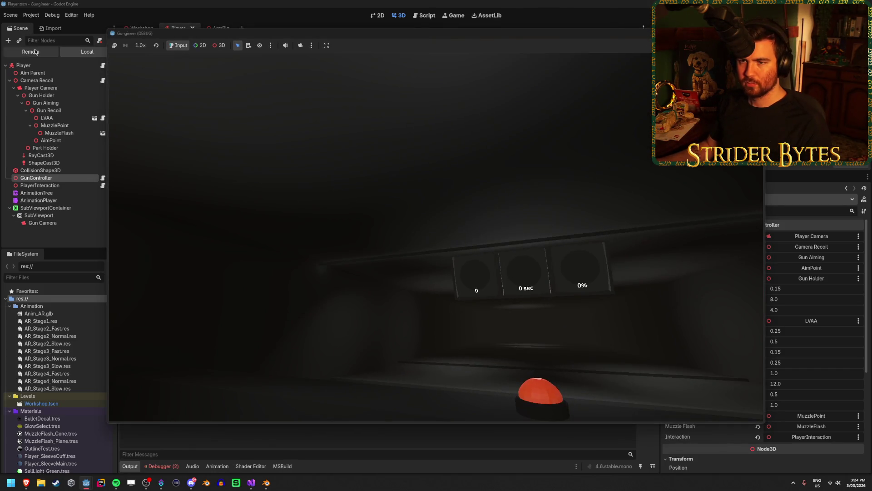
Step: Expand the running game's live scene tree from Player down to Skeleton3D's bones
{"action": "left_click", "coordinate": [35, 51]}
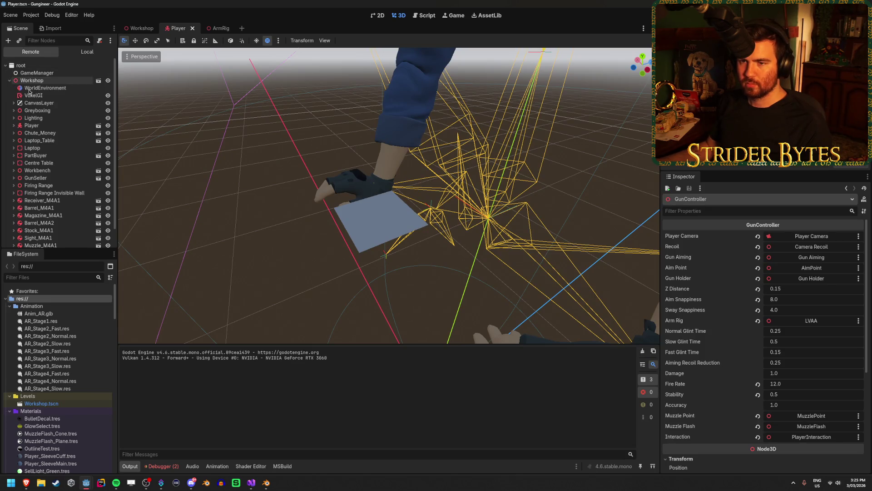
{"action": "left_click", "coordinate": [13, 126]}
{"action": "left_click", "coordinate": [17, 140]}
{"action": "left_click", "coordinate": [21, 148]}
{"action": "left_click", "coordinate": [25, 156]}
{"action": "left_click", "coordinate": [30, 163]}
{"action": "left_click", "coordinate": [33, 170]}
{"action": "left_click", "coordinate": [38, 177]}
{"action": "left_click", "coordinate": [42, 186]}
{"action": "left_click", "coordinate": [48, 193]}
{"action": "scroll", "coordinate": [64, 218], "scroll_direction": "down", "scroll_amount": 1}
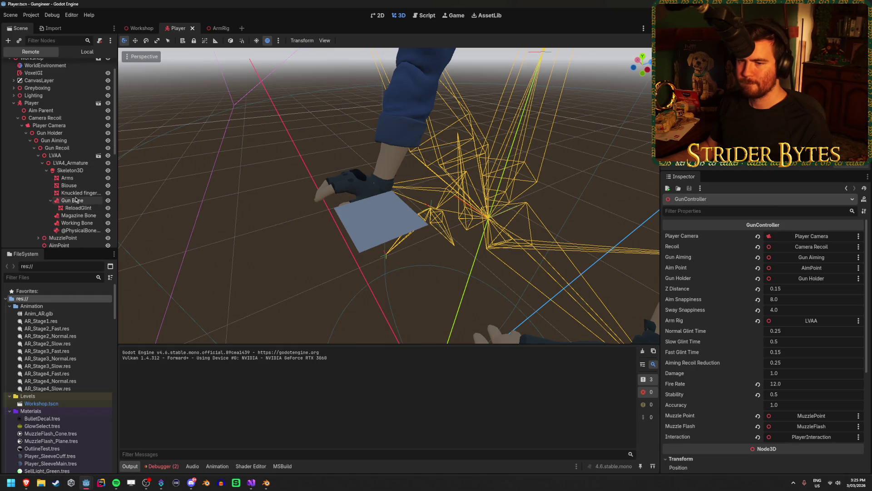
Step: Inspect the live ReloadGlint mesh and its glint material override
{"action": "left_click", "coordinate": [76, 209]}
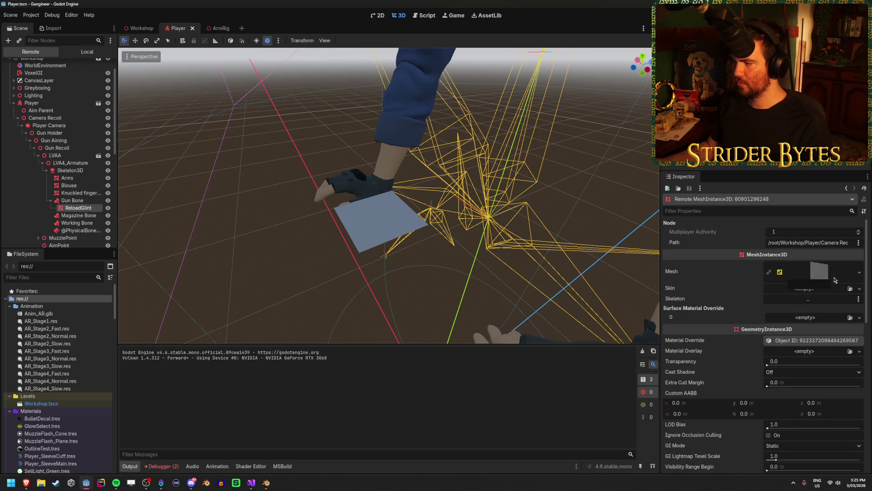
{"action": "left_click", "coordinate": [813, 340]}
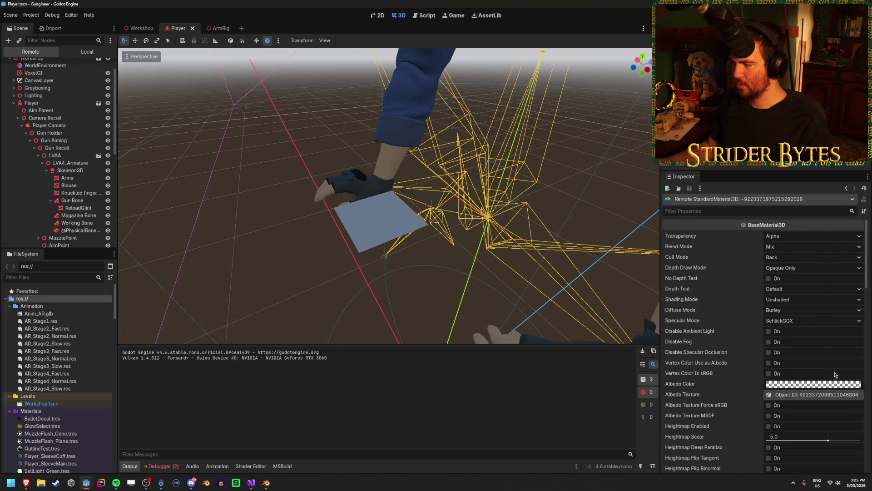
{"action": "scroll", "coordinate": [835, 375], "scroll_direction": "down", "scroll_amount": 15}
{"action": "scroll", "coordinate": [837, 370], "scroll_direction": "up", "scroll_amount": 15}
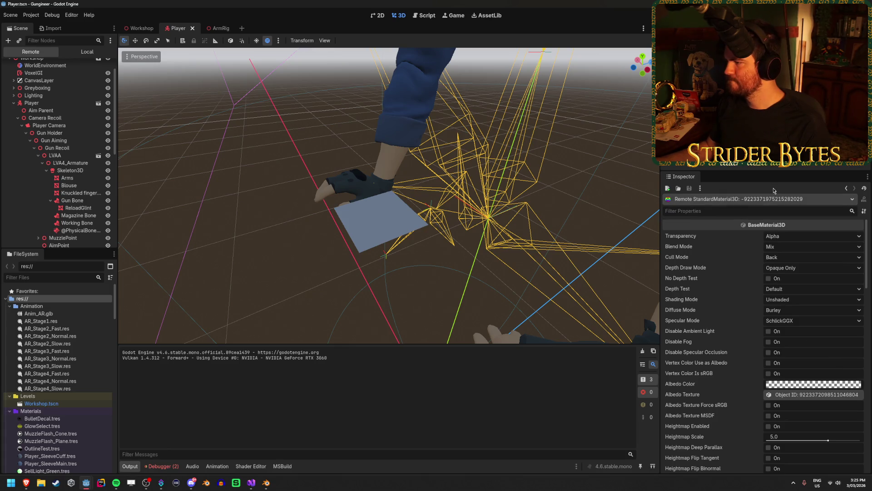
{"action": "left_click", "coordinate": [846, 189]}
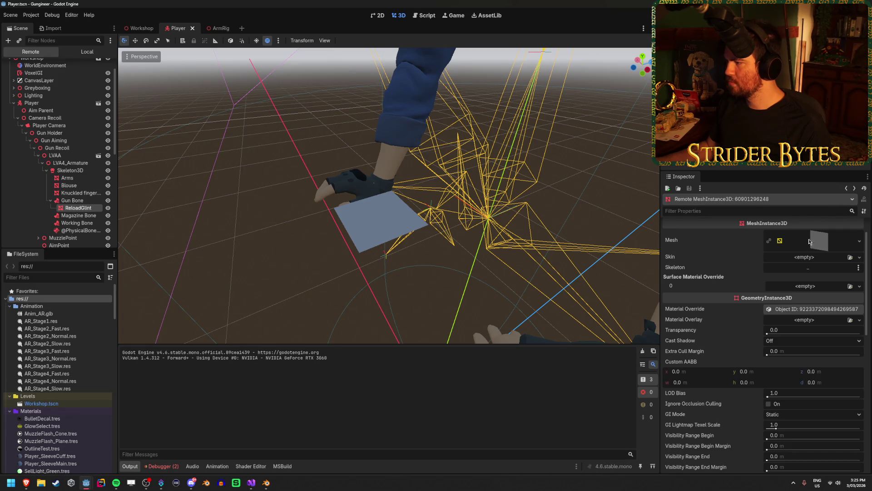
{"action": "scroll", "coordinate": [803, 344], "scroll_direction": "down", "scroll_amount": 10}
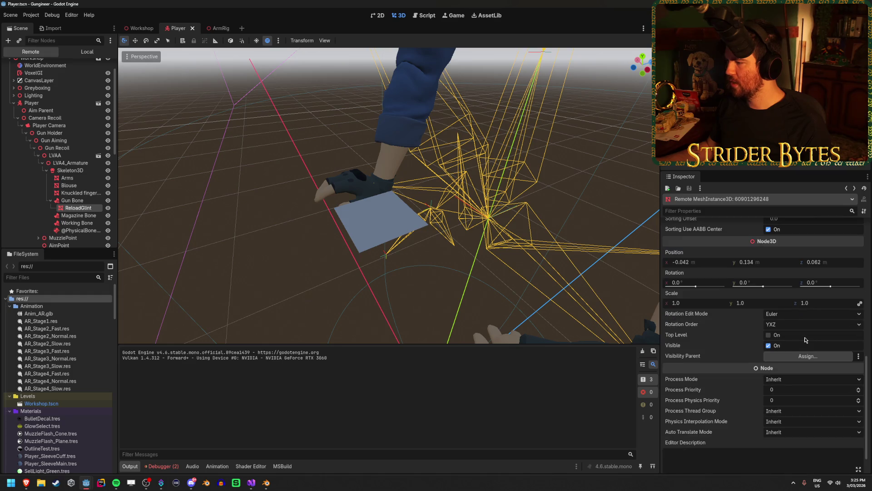
{"action": "scroll", "coordinate": [805, 340], "scroll_direction": "up", "scroll_amount": 5}
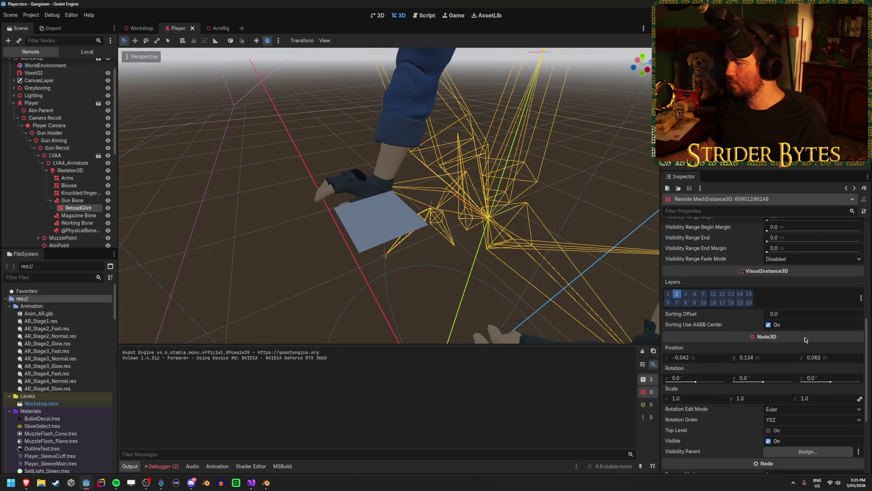
{"action": "scroll", "coordinate": [806, 340], "scroll_direction": "up", "scroll_amount": 5}
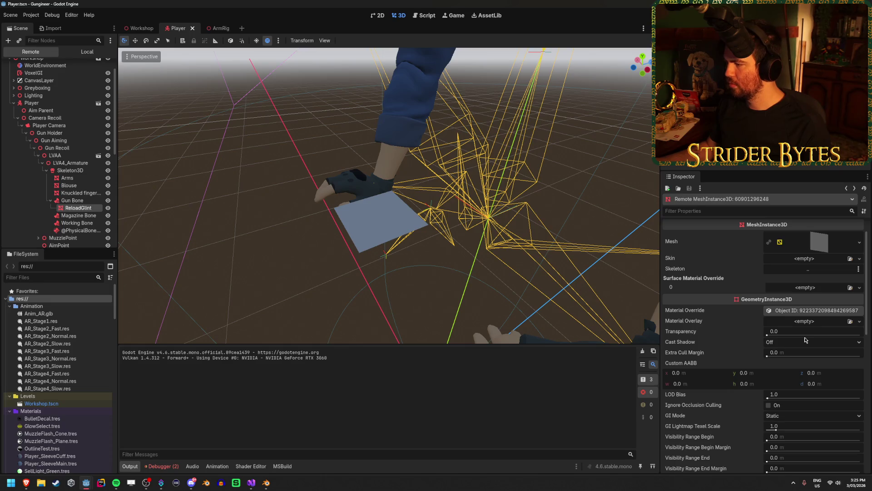
Step: Open the debugger error list, stop the game, and clear the two new errors
{"action": "left_click", "coordinate": [164, 466]}
{"action": "mouse_move", "coordinate": [200, 391]}
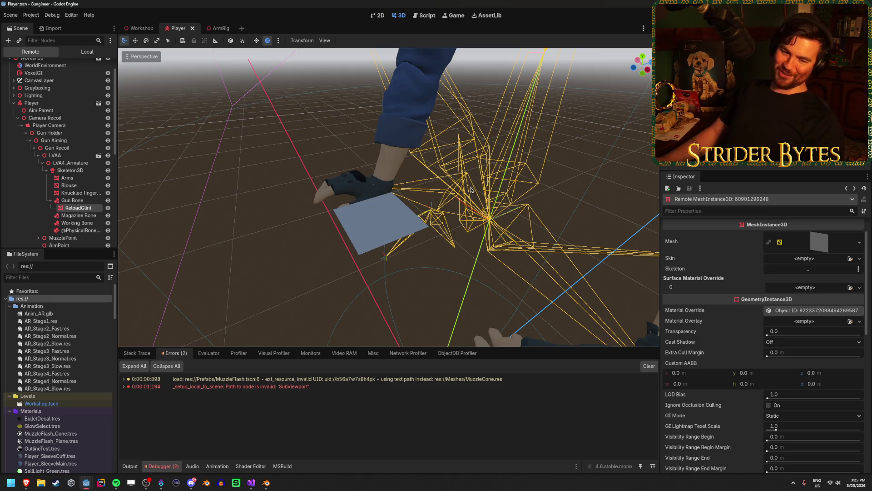
{"action": "key", "text": "F8"}
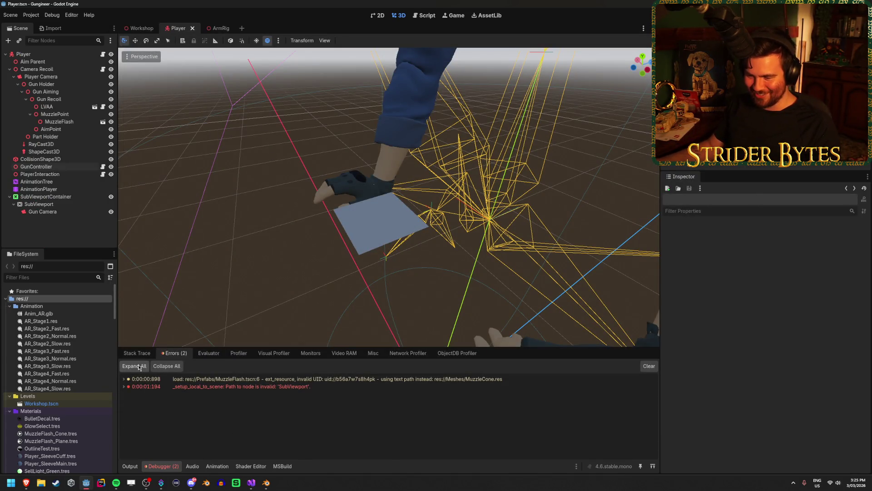
{"action": "left_click", "coordinate": [649, 366]}
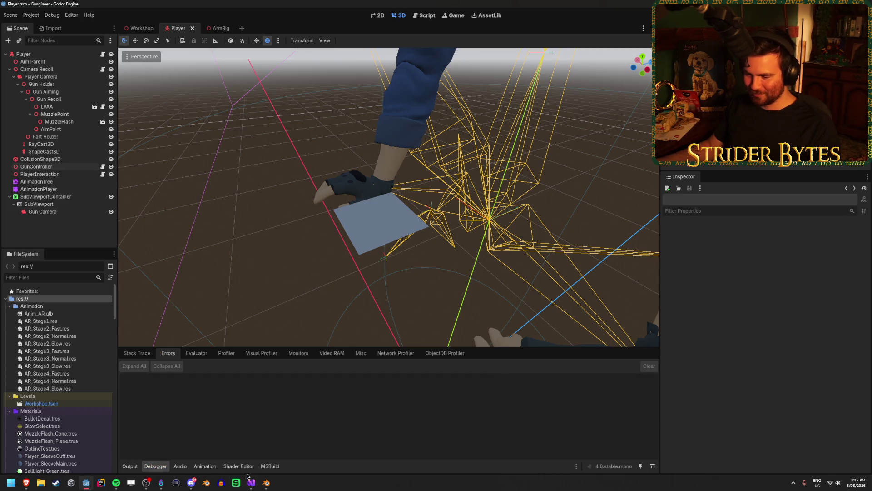
Step: Review GunController.cs's stability and accuracy export lines, glance at Blender, and return to Godot
{"action": "left_click", "coordinate": [249, 480]}
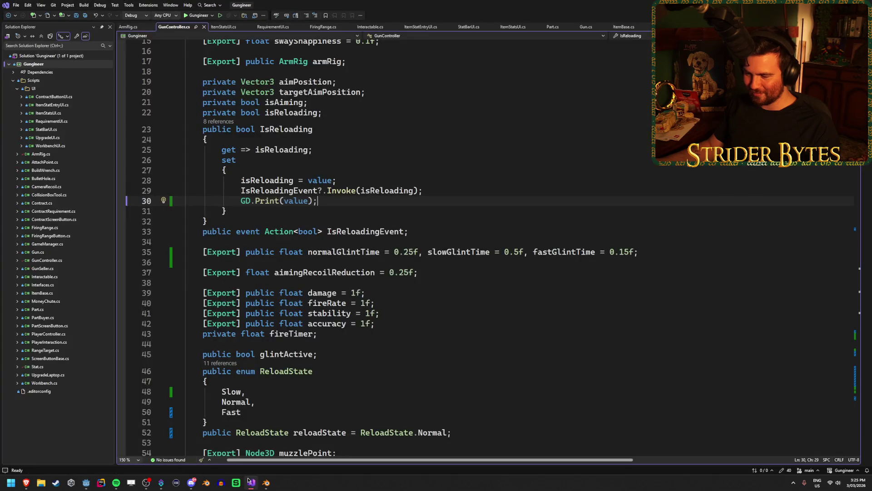
{"action": "left_click", "coordinate": [410, 324]}
{"action": "left_click", "coordinate": [414, 316]}
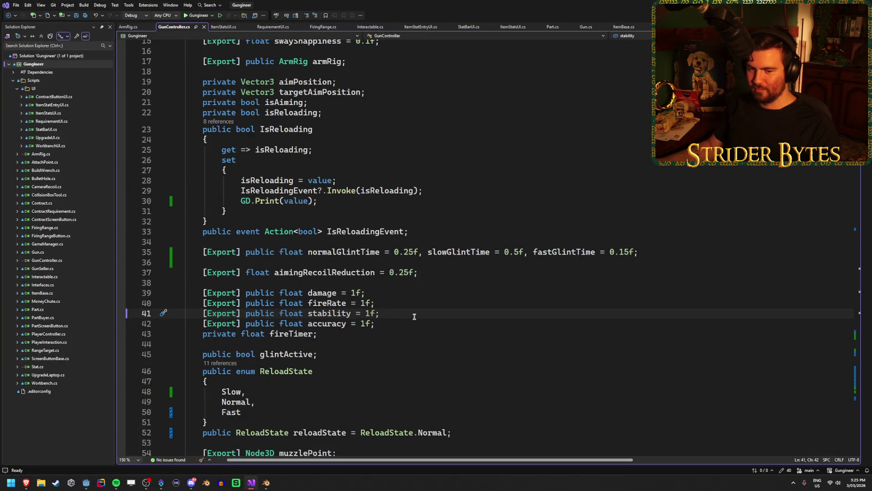
{"action": "left_click", "coordinate": [415, 323]}
{"action": "left_click", "coordinate": [268, 485]}
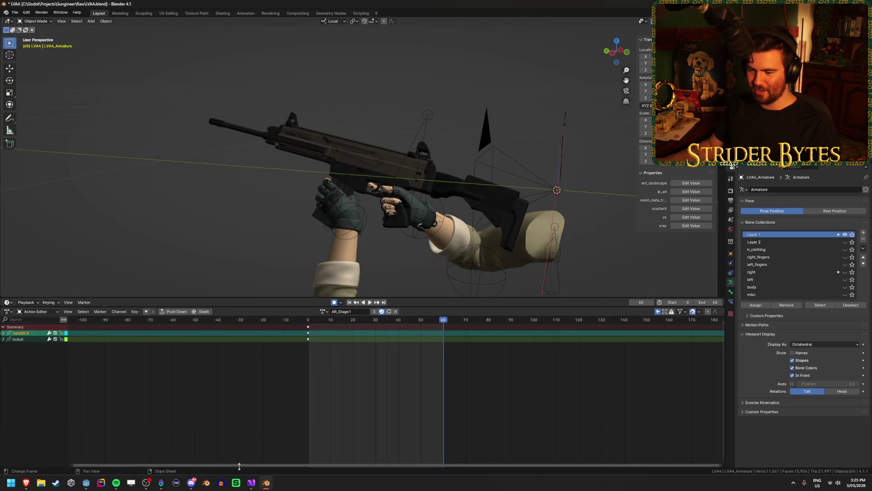
{"action": "left_click", "coordinate": [87, 483]}
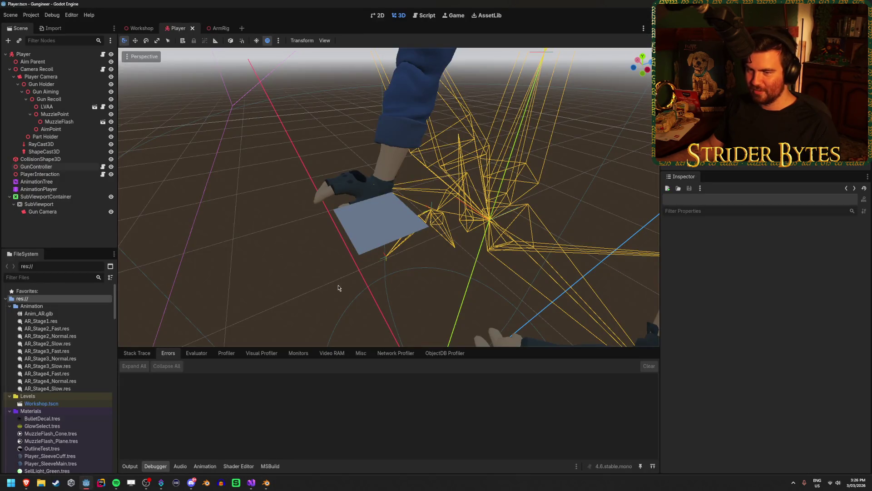
Step: Step through the Player tree nodes, including AimPoint and GunController's glint settings
{"action": "left_click", "coordinate": [55, 167]}
{"action": "left_click", "coordinate": [75, 129]}
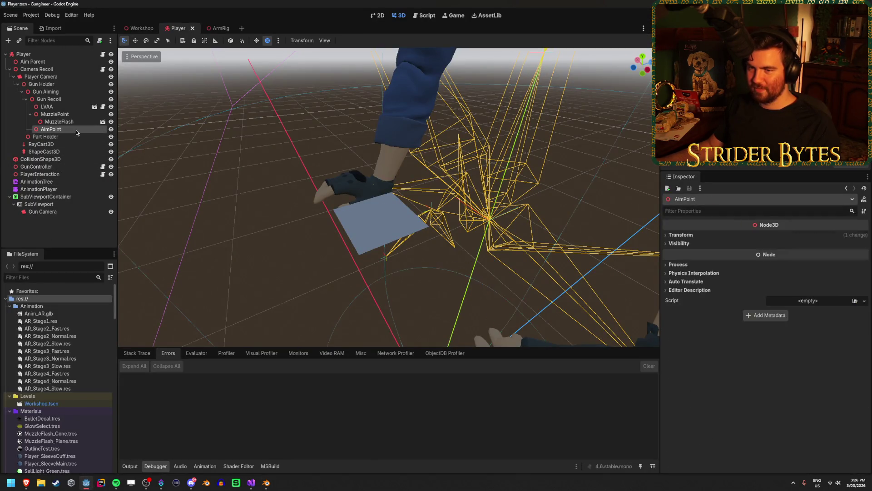
{"action": "left_click", "coordinate": [73, 122]}
{"action": "left_click", "coordinate": [69, 207]}
{"action": "left_click", "coordinate": [70, 152]}
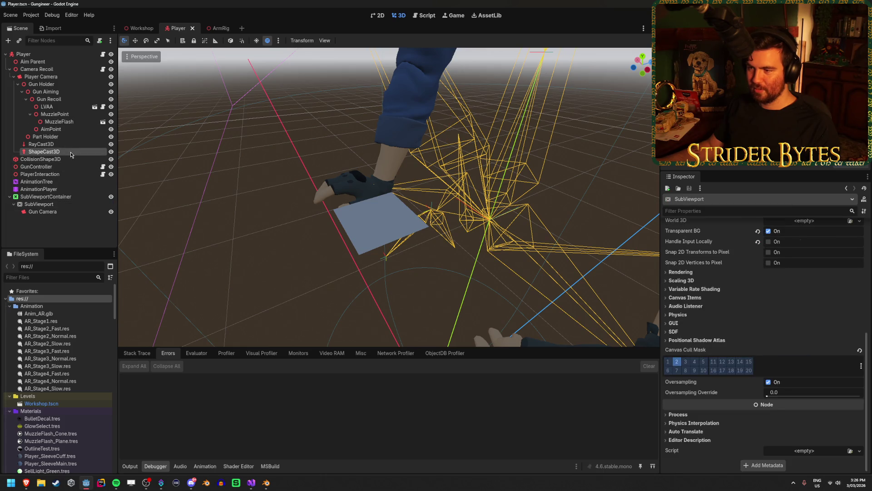
{"action": "key", "text": "Down"}
{"action": "key", "text": "Down"}
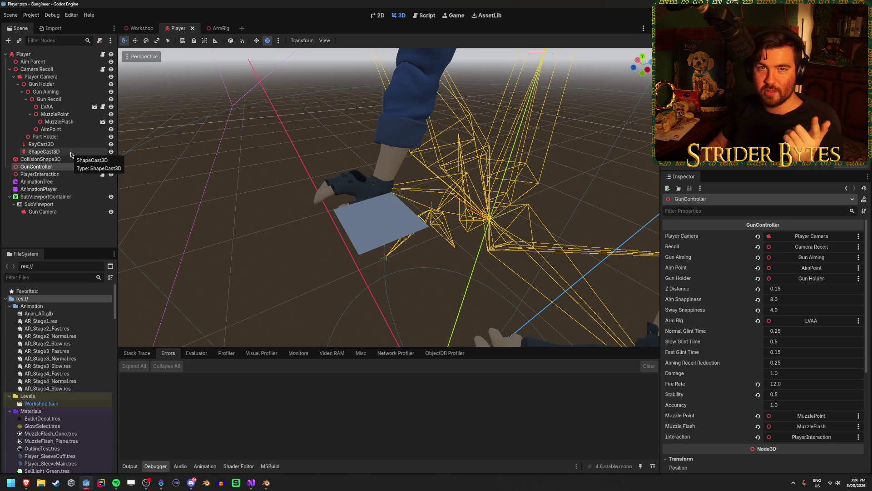
{"action": "key", "text": "Up"}
{"action": "key", "text": "Up"}
{"action": "key", "text": "Up"}
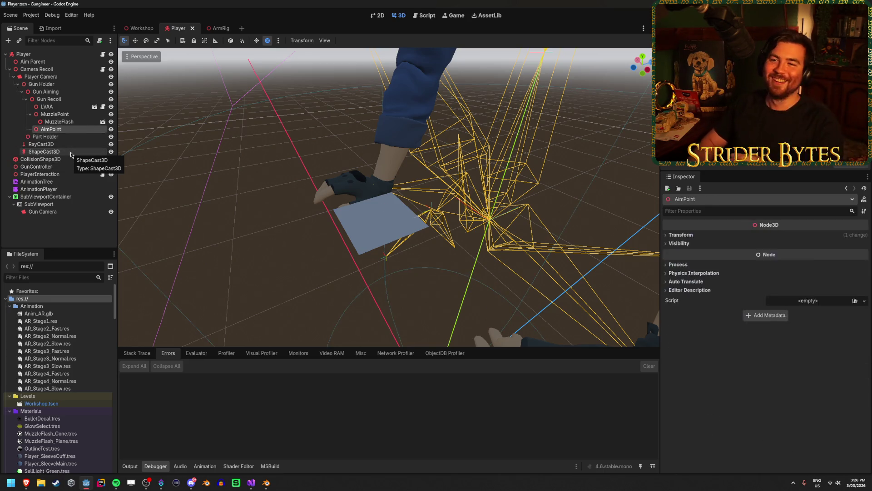
Step: Review LVAA's arm rig glint references in the Inspector, then open the ArmRig scene
{"action": "key", "text": "Up"}
{"action": "key", "text": "Up"}
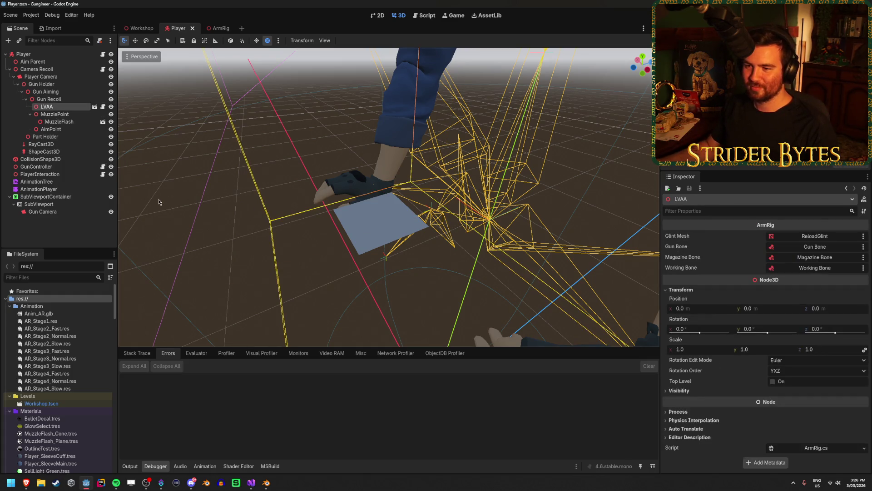
{"action": "scroll", "coordinate": [388, 198], "scroll_direction": "down", "scroll_amount": 5}
{"action": "scroll", "coordinate": [388, 198], "scroll_direction": "up", "scroll_amount": 5}
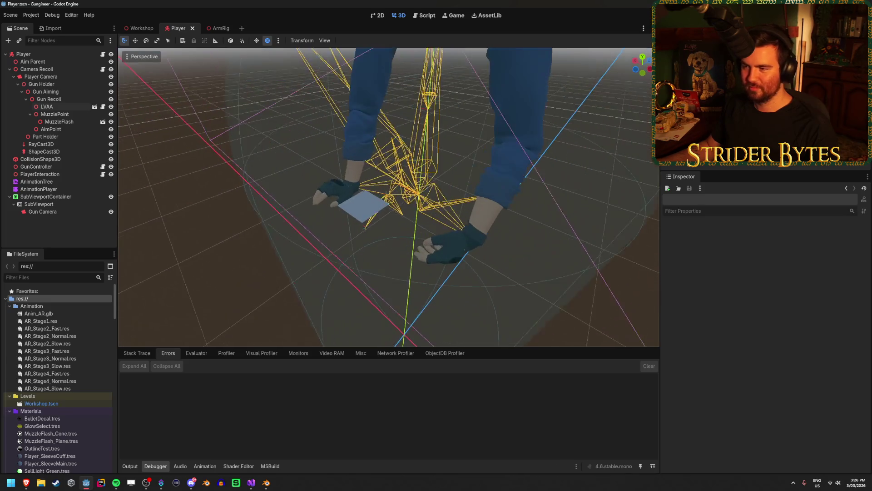
{"action": "scroll", "coordinate": [388, 198], "scroll_direction": "down", "scroll_amount": 2}
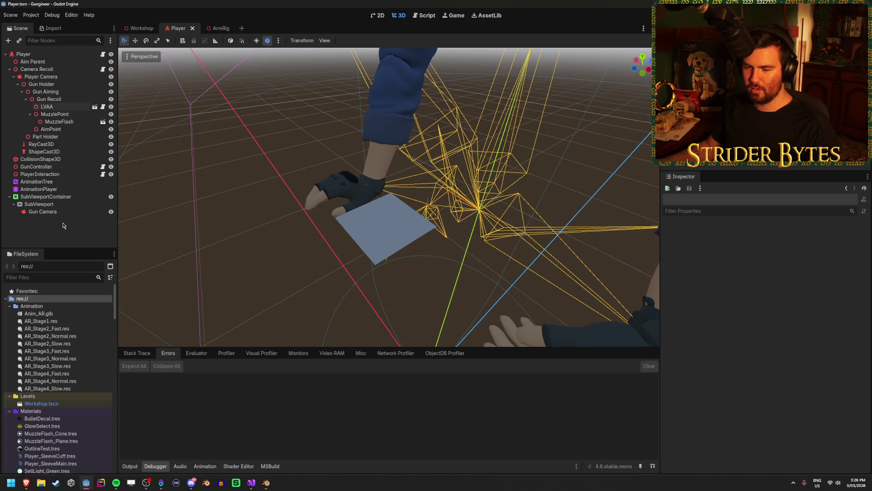
{"action": "left_click", "coordinate": [218, 28]}
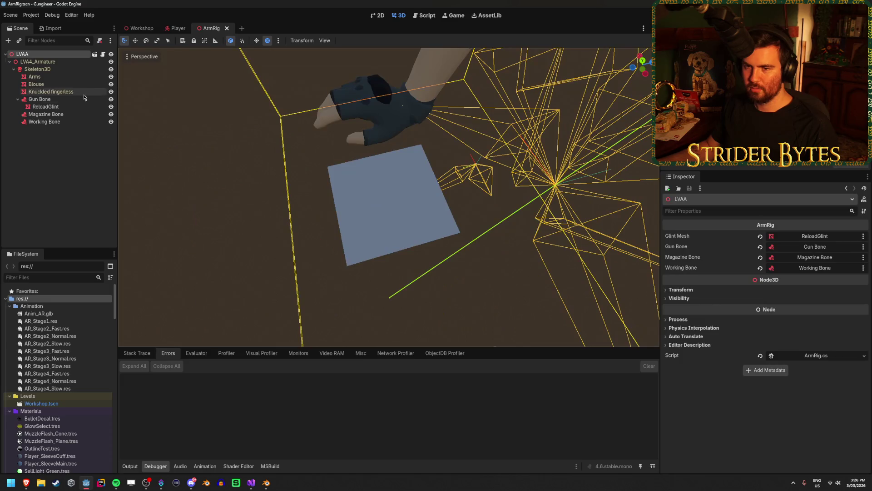
Step: Give ReloadGlint a new StandardMaterial3D override with Local to Scene ticked, then run the game
{"action": "left_click", "coordinate": [69, 107]}
{"action": "scroll", "coordinate": [726, 328], "scroll_direction": "up", "scroll_amount": 1}
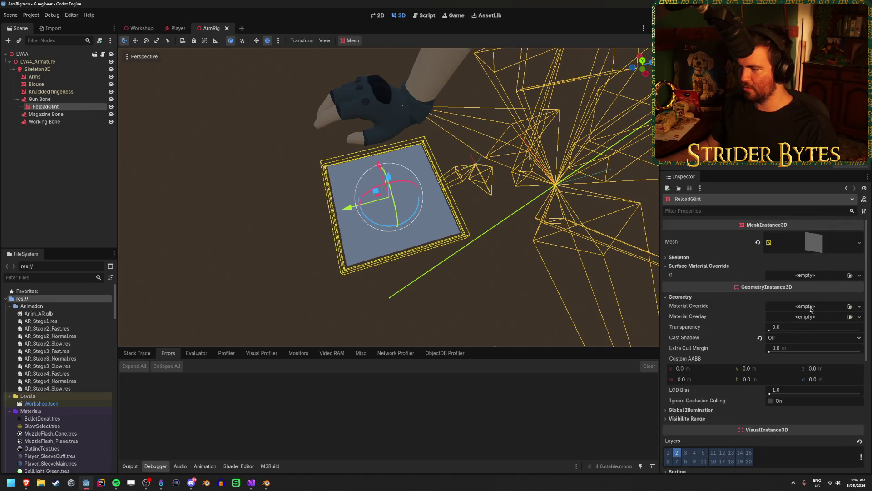
{"action": "left_click", "coordinate": [859, 306]}
{"action": "left_click", "coordinate": [830, 325]}
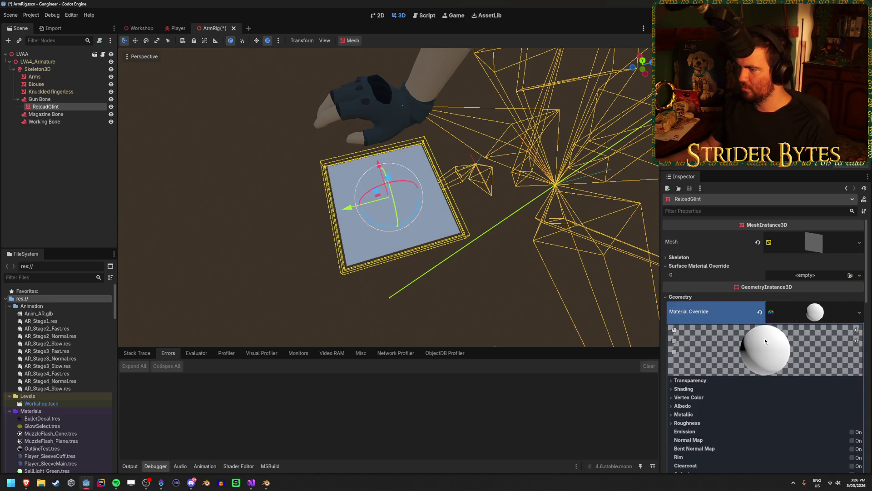
{"action": "scroll", "coordinate": [765, 340], "scroll_direction": "down", "scroll_amount": 8}
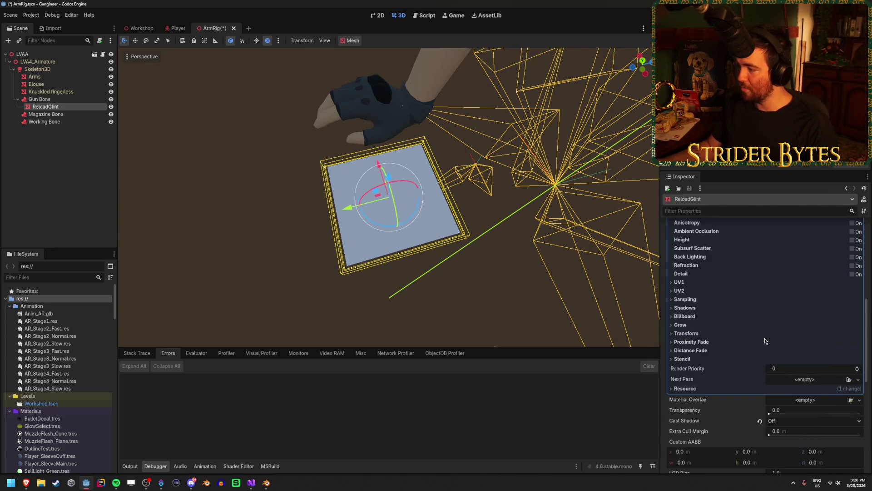
{"action": "left_click", "coordinate": [692, 388]}
{"action": "left_click", "coordinate": [772, 398]}
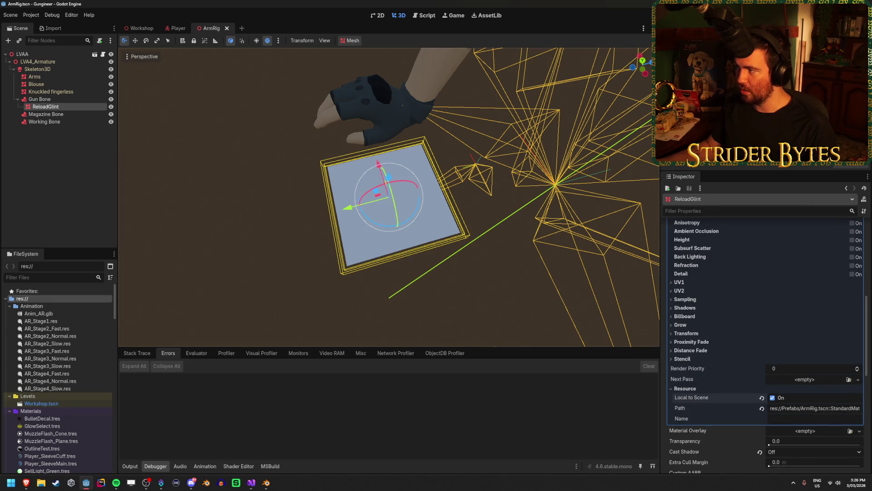
{"action": "key", "text": "F5"}
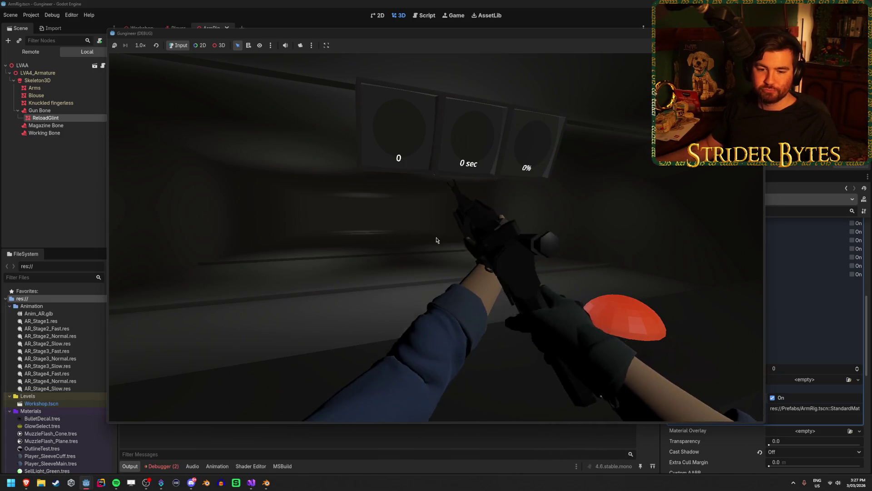
Step: Stop the game, expand the _setup_local_to_scene SubViewport error's C++ details, and switch to Blender
{"action": "key", "text": "F8"}
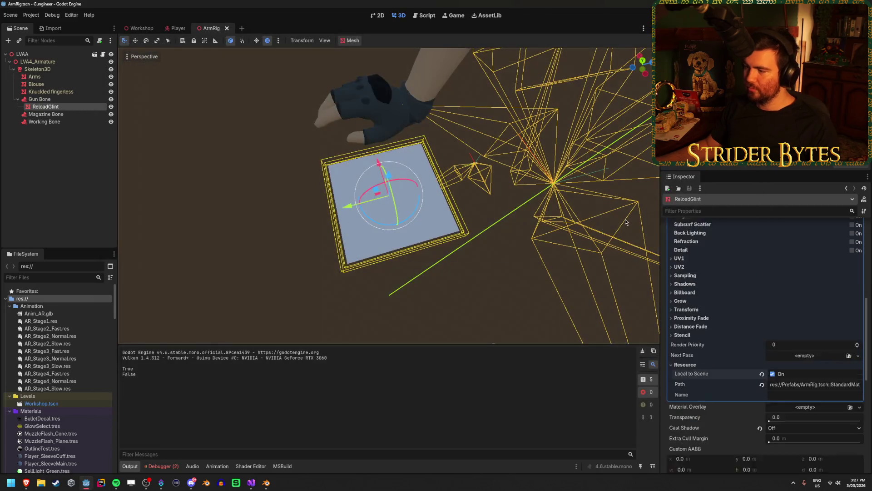
{"action": "left_click", "coordinate": [170, 469]}
{"action": "double_click", "coordinate": [292, 386]}
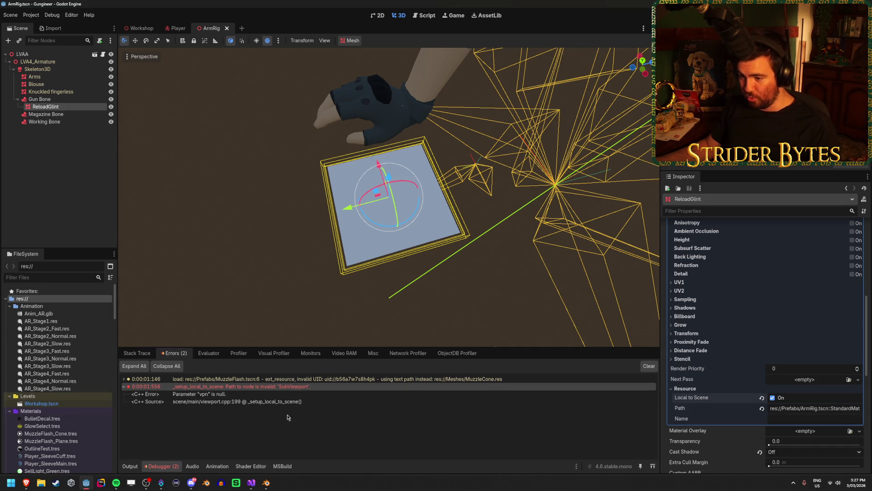
{"action": "left_click", "coordinate": [281, 400]}
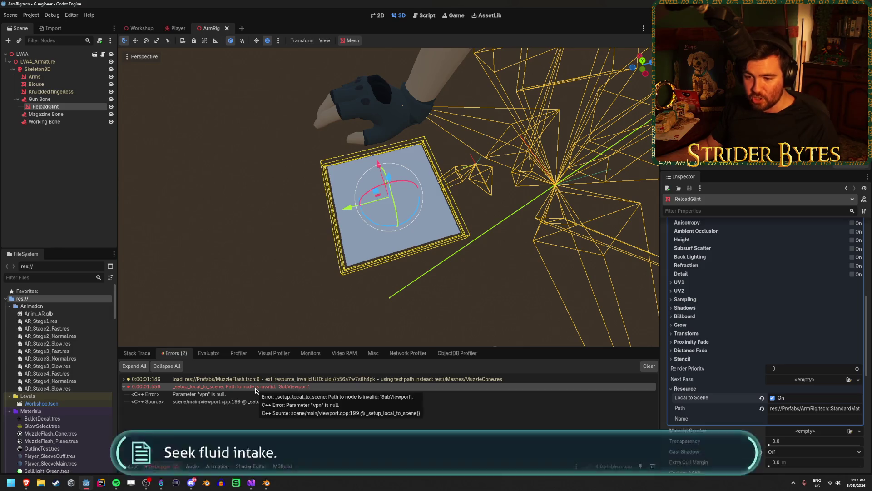
{"action": "key", "text": "alt+Tab"}
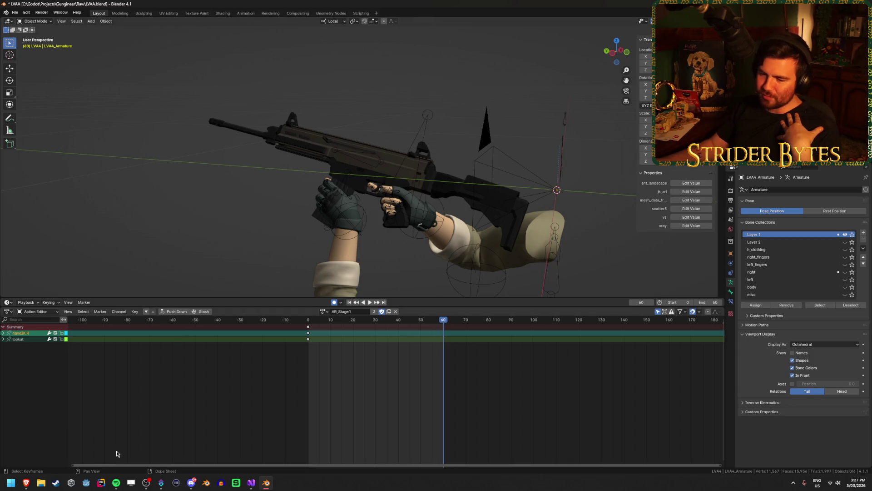
Step: Reopen the Gungineer project from the Godot Project Manager
{"action": "left_click", "coordinate": [83, 486]}
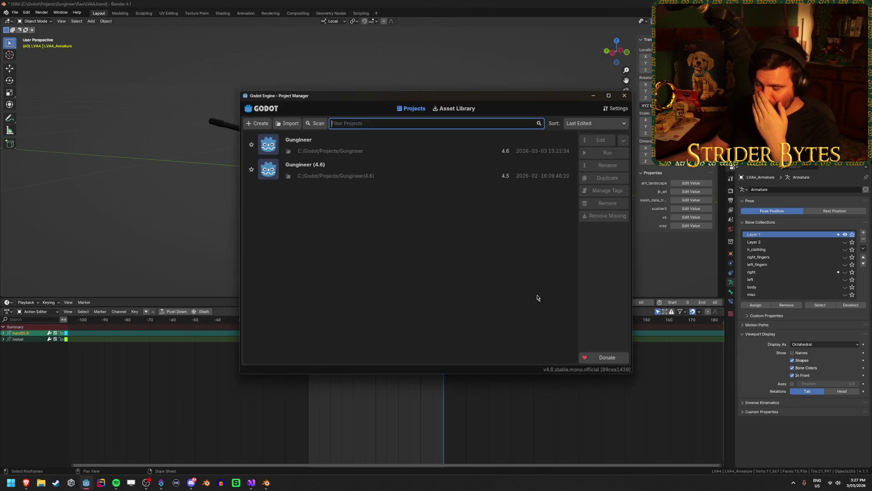
{"action": "double_click", "coordinate": [355, 142]}
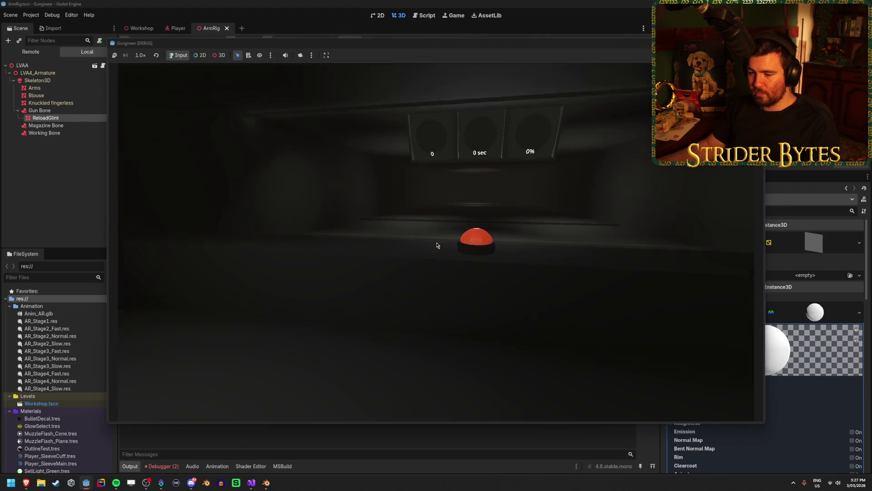
Step: Stop the game, expand the SubViewport error, and select ReloadGlint in ArmRig after checking Workshop
{"action": "key", "text": "F8"}
{"action": "left_click", "coordinate": [349, 387]}
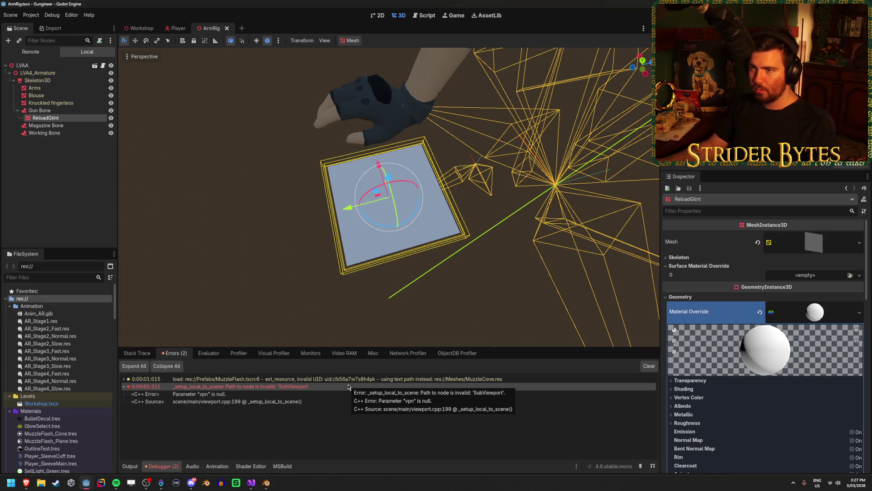
{"action": "left_click", "coordinate": [142, 28]}
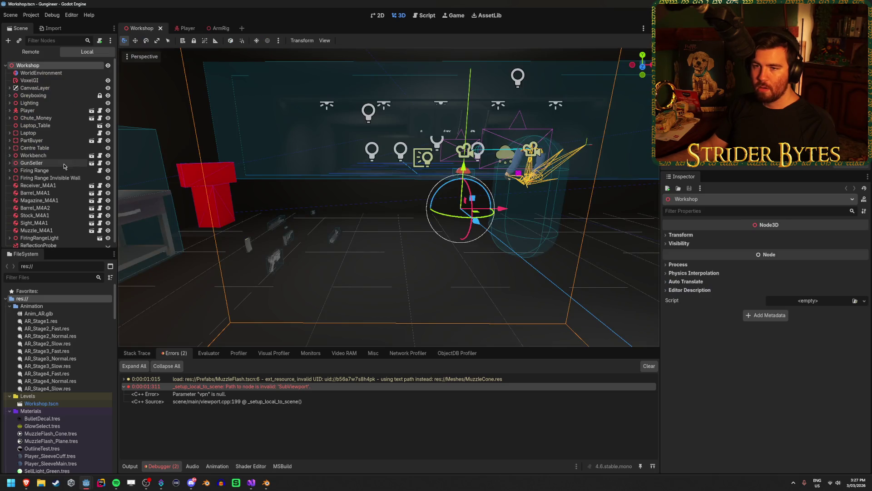
{"action": "left_click", "coordinate": [217, 29]}
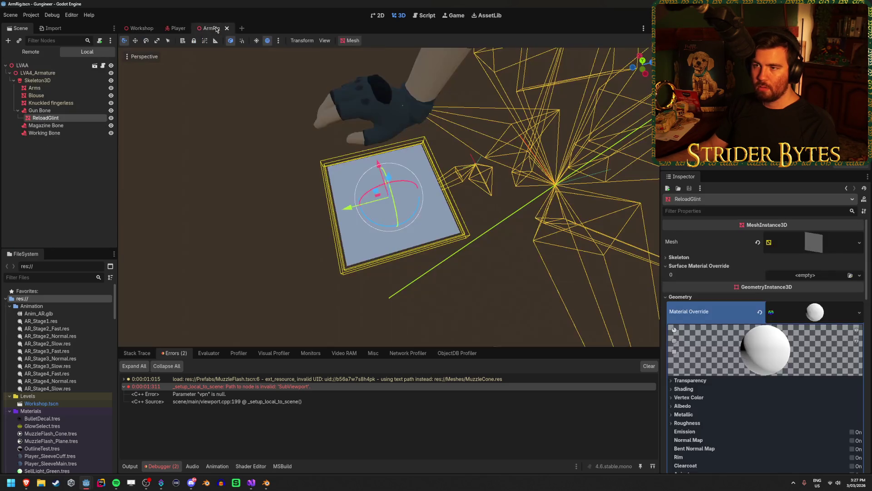
{"action": "left_click", "coordinate": [74, 163]}
{"action": "left_click", "coordinate": [81, 121]}
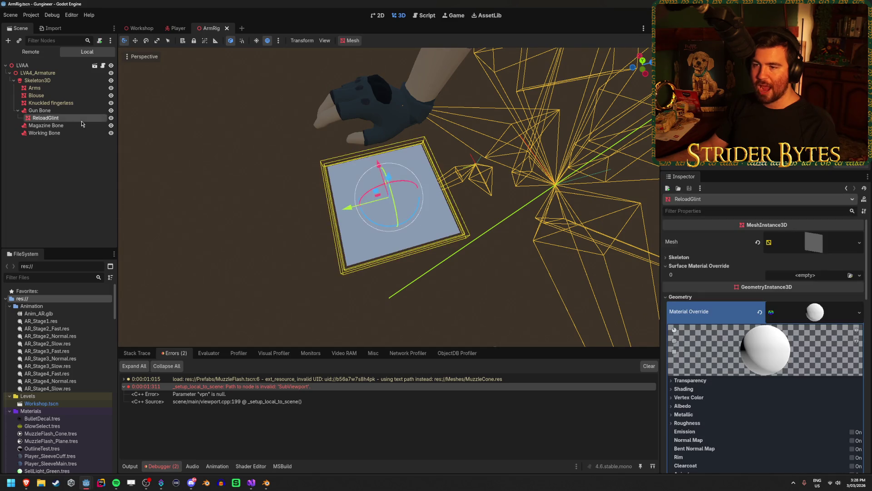
{"action": "left_click", "coordinate": [142, 29]}
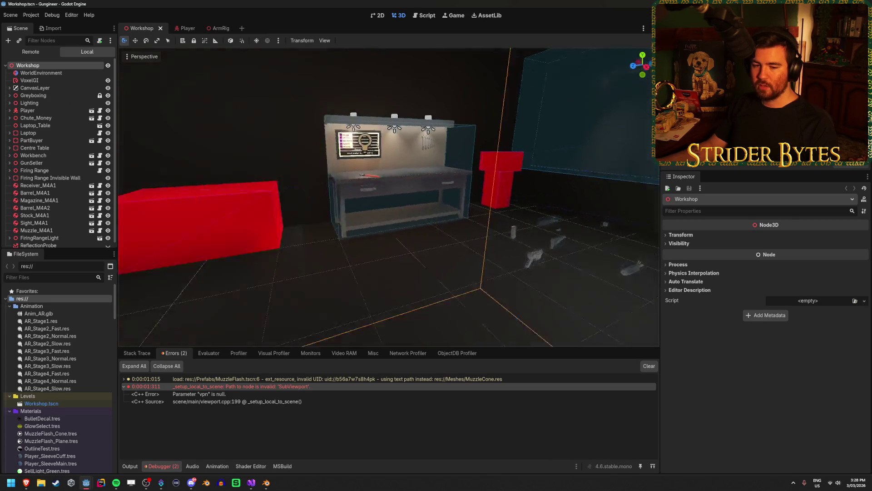
{"action": "left_click", "coordinate": [212, 28]}
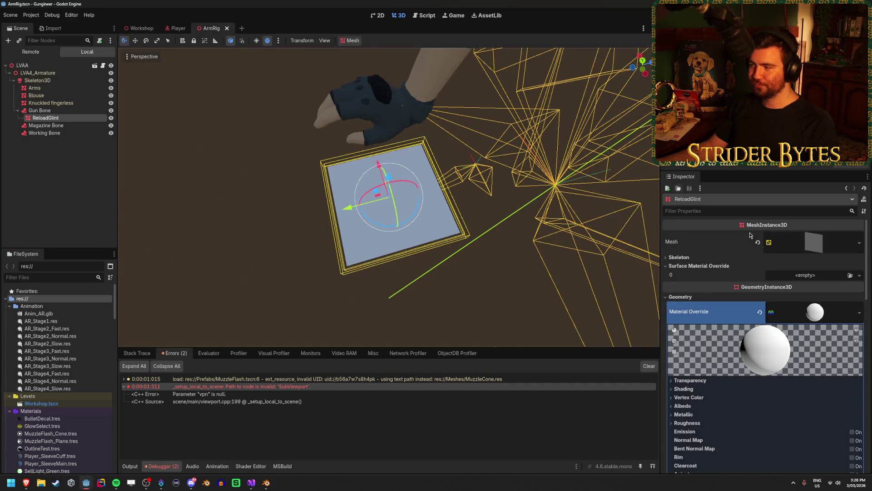
Step: Load the star sparkle texture as the ReloadGlint material's albedo
{"action": "scroll", "coordinate": [750, 235], "scroll_direction": "down", "scroll_amount": 3}
{"action": "left_click", "coordinate": [679, 255]}
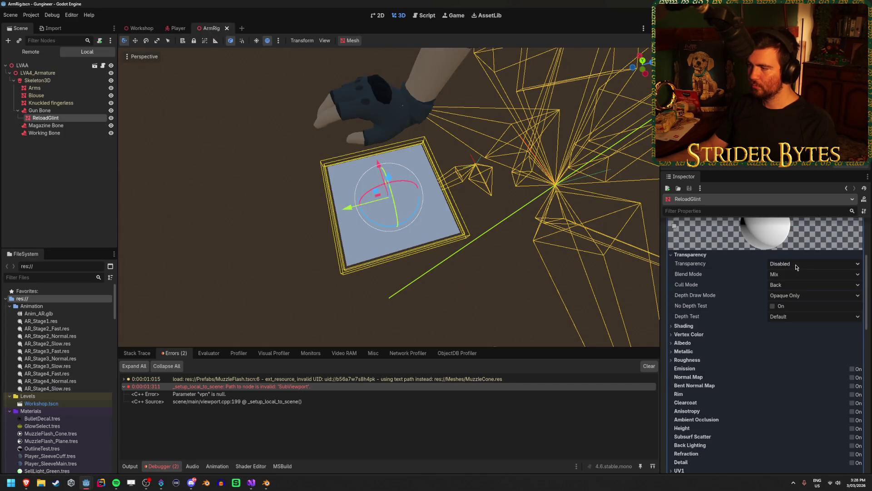
{"action": "left_click", "coordinate": [694, 345]}
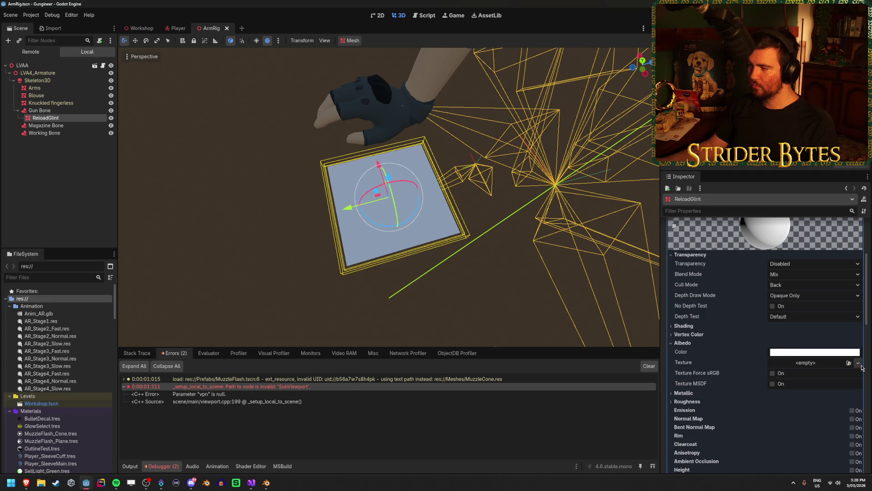
{"action": "left_click", "coordinate": [859, 364]}
{"action": "double_click", "coordinate": [340, 176]}
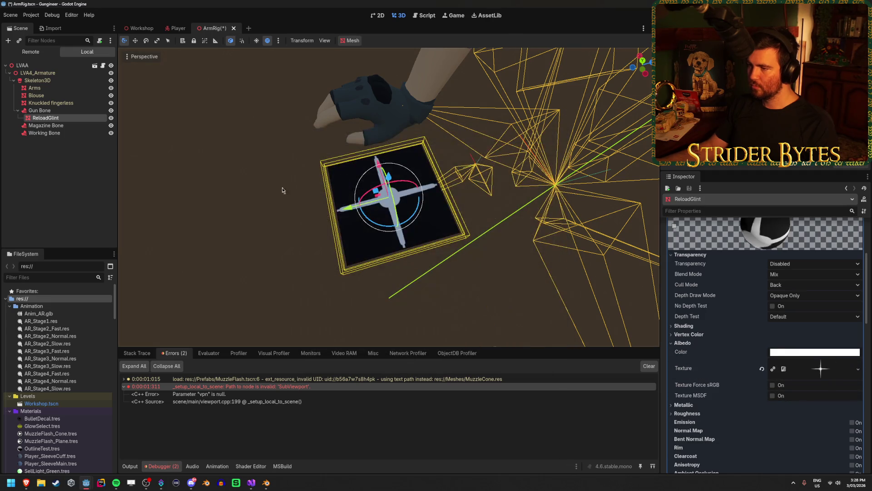
Step: Set the material's Transparency to Alpha and Shading Mode to Unshaded, saving ArmRig
{"action": "left_click", "coordinate": [800, 264]}
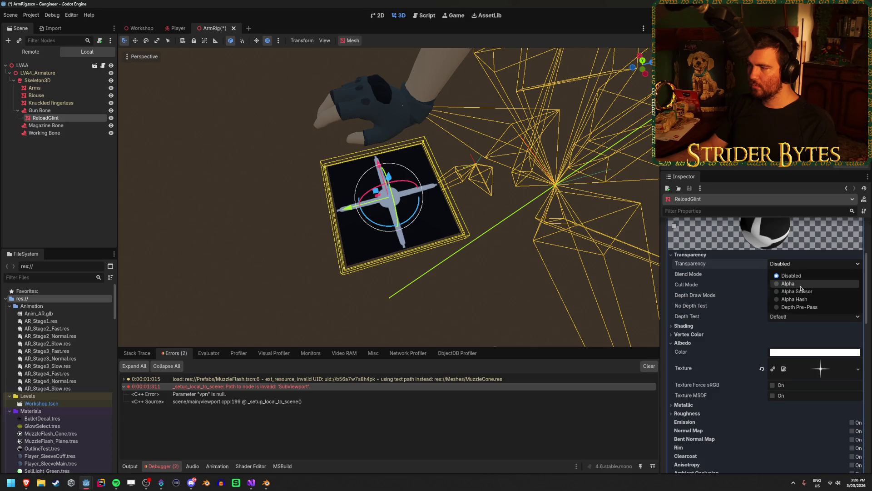
{"action": "left_click", "coordinate": [791, 285]}
{"action": "key", "text": "ctrl+s"}
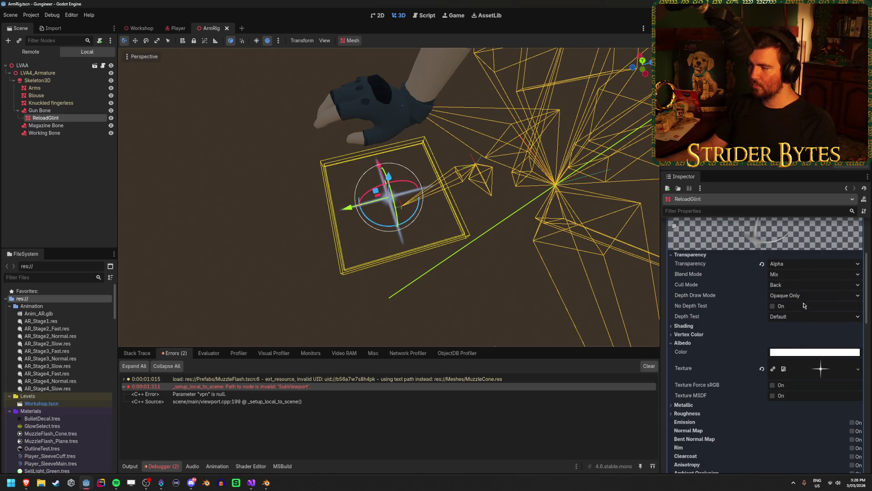
{"action": "left_click", "coordinate": [684, 326]}
{"action": "left_click", "coordinate": [809, 335]}
{"action": "left_click", "coordinate": [799, 346]}
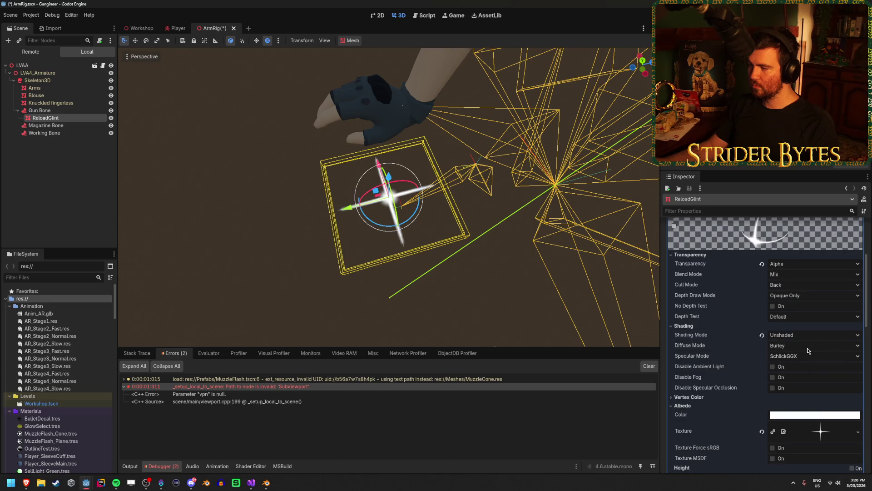
{"action": "left_click", "coordinate": [113, 190]}
{"action": "left_click", "coordinate": [27, 16]}
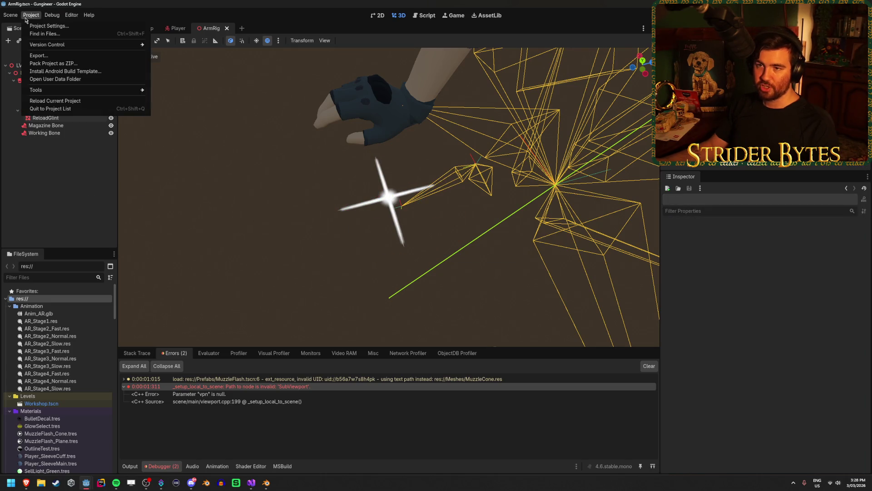
Step: Cancel the Reload Current Project prompt and close the running Gungineer (DEBUG) window
{"action": "left_click", "coordinate": [77, 103]}
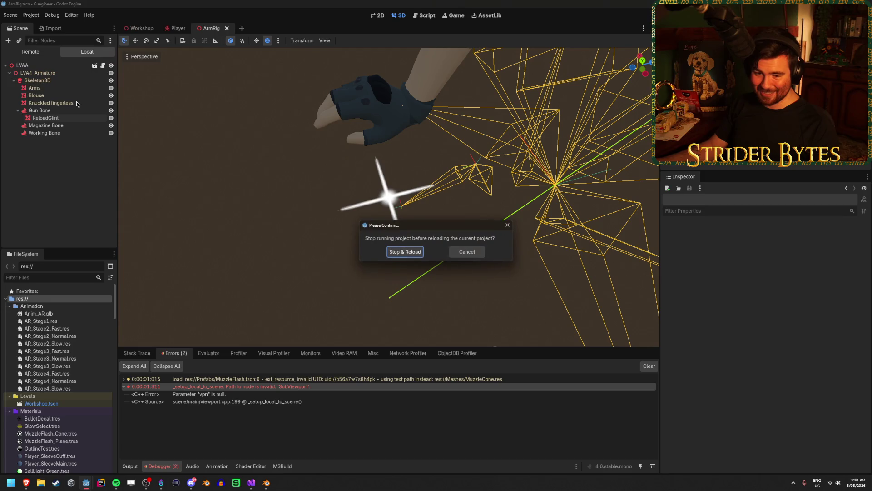
{"action": "left_click", "coordinate": [464, 255]}
{"action": "mouse_move", "coordinate": [86, 483]}
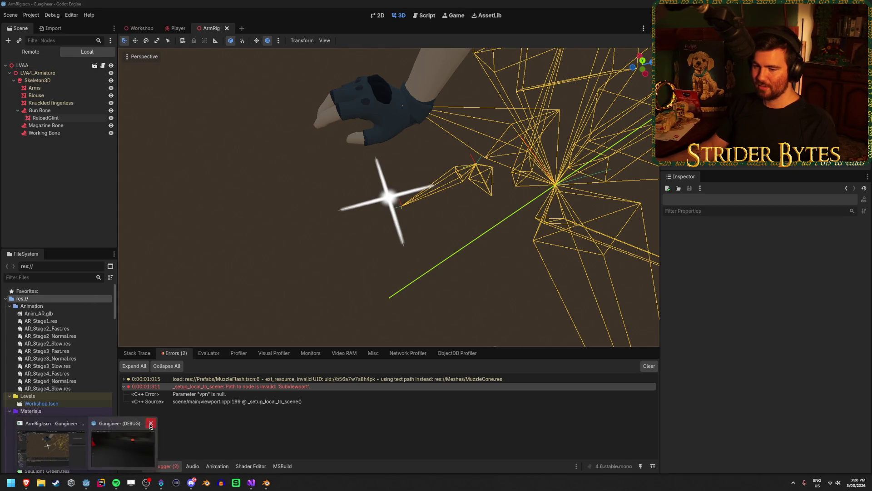
{"action": "left_click", "coordinate": [150, 425]}
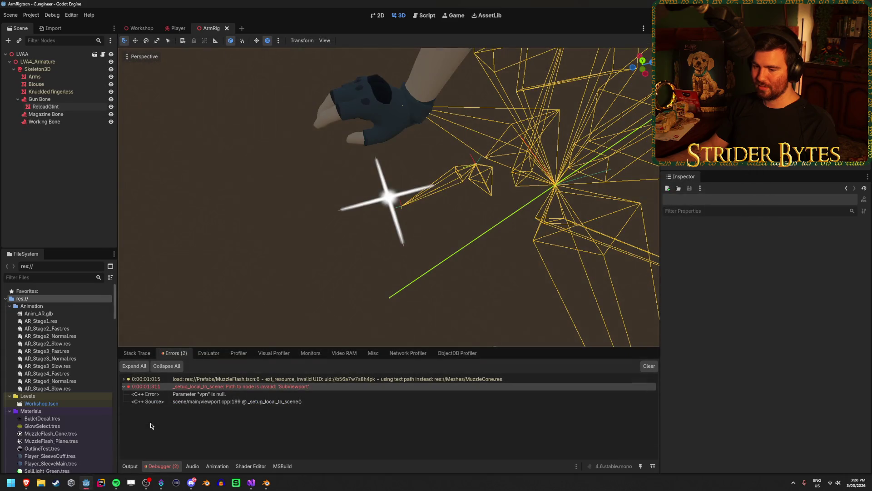
Step: Reload the current project, playtest at the firing range, then stop the game with F8
{"action": "left_click", "coordinate": [31, 15]}
{"action": "left_click", "coordinate": [59, 100]}
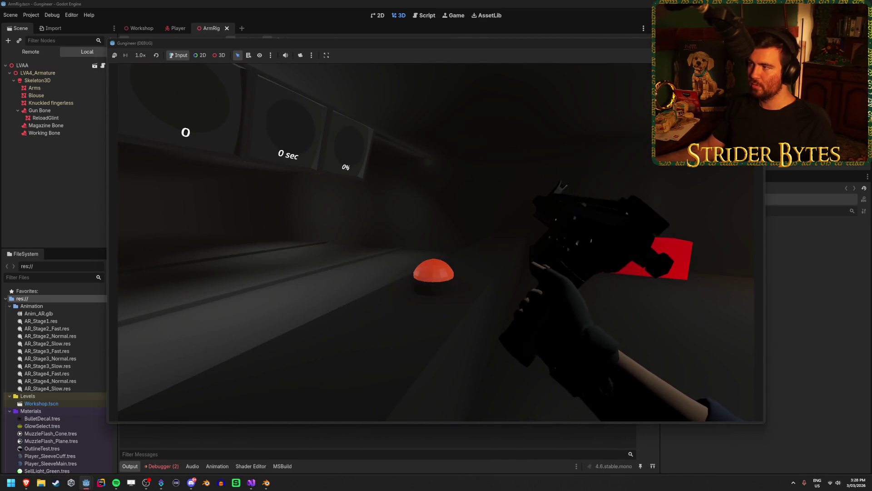
{"action": "key", "text": "F8"}
Step: Delete the ReloadGlint node, save ArmRig, run with F5 and view the debugger's errors
{"action": "left_click", "coordinate": [65, 106]}
{"action": "key", "text": "Delete"}
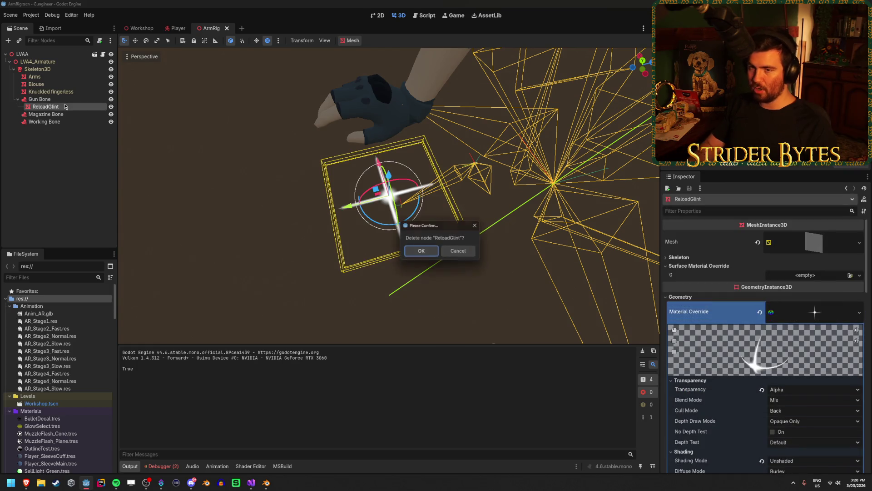
{"action": "key", "text": "Return"}
{"action": "key", "text": "ctrl+s"}
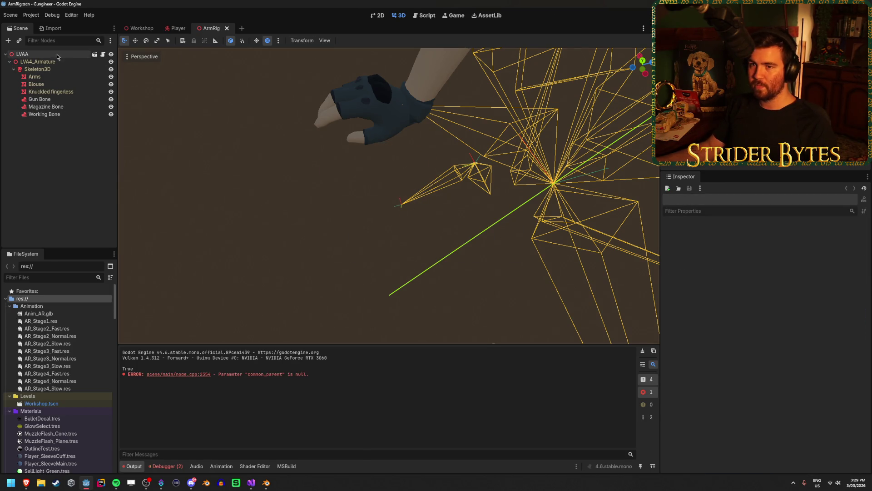
{"action": "key", "text": "F5"}
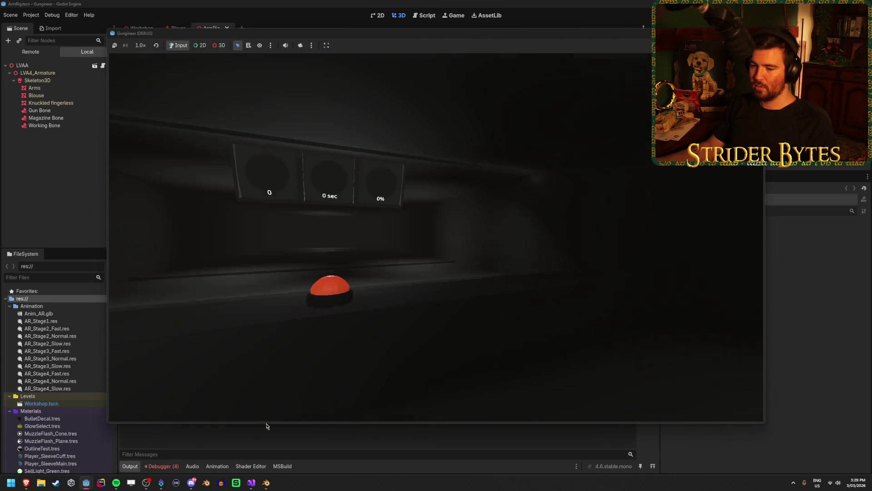
{"action": "left_click", "coordinate": [153, 467]}
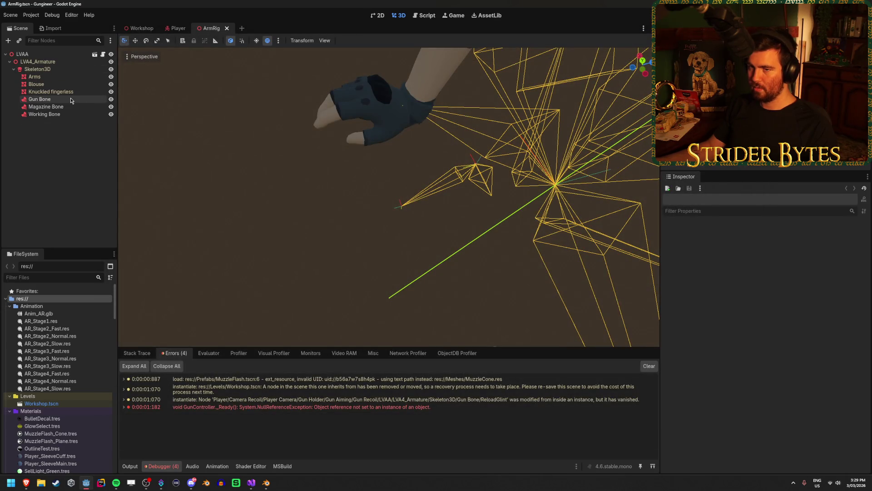
Step: Add a MeshInstance3D child named GlintMesh under the Gun Bone
{"action": "left_click", "coordinate": [72, 99]}
{"action": "right_click", "coordinate": [72, 100]}
{"action": "left_click", "coordinate": [89, 104]}
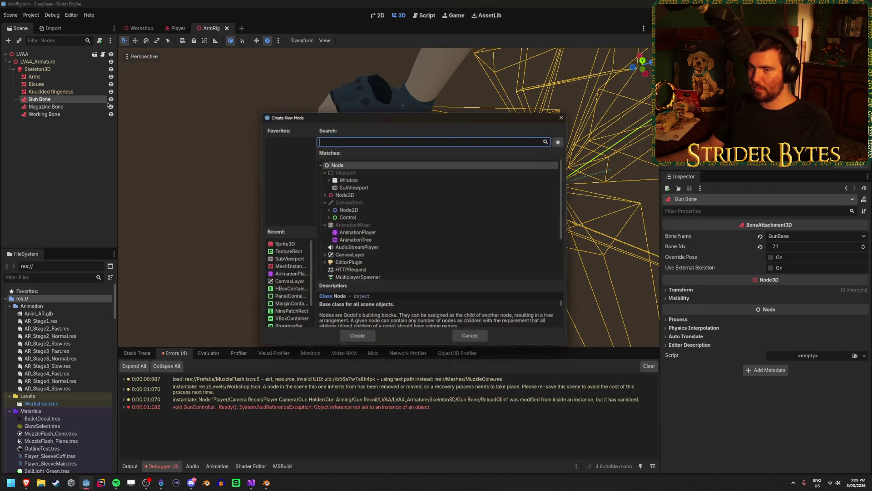
{"action": "type", "text": "meshins"}
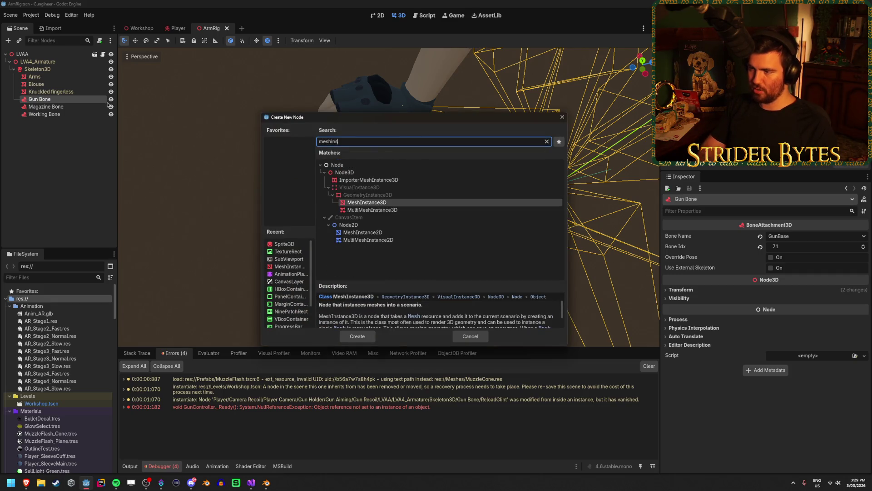
{"action": "key", "text": "Return"}
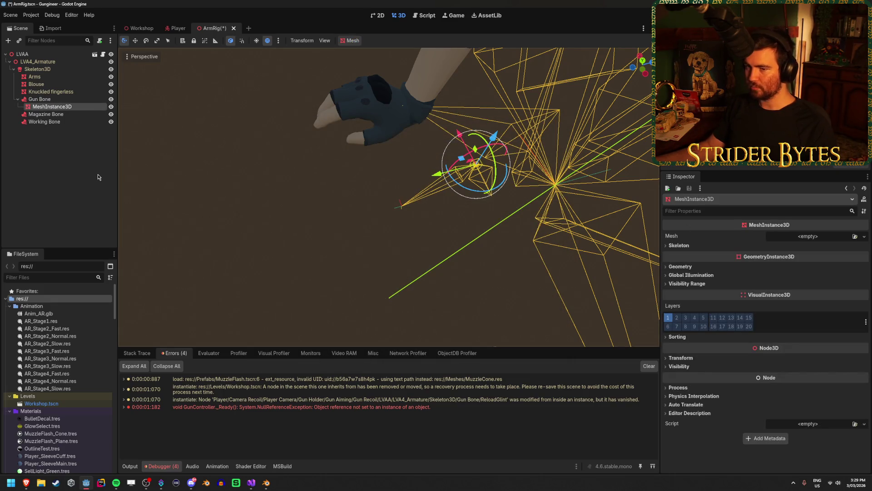
{"action": "key", "text": "F2"}
{"action": "type", "text": "Glint"}
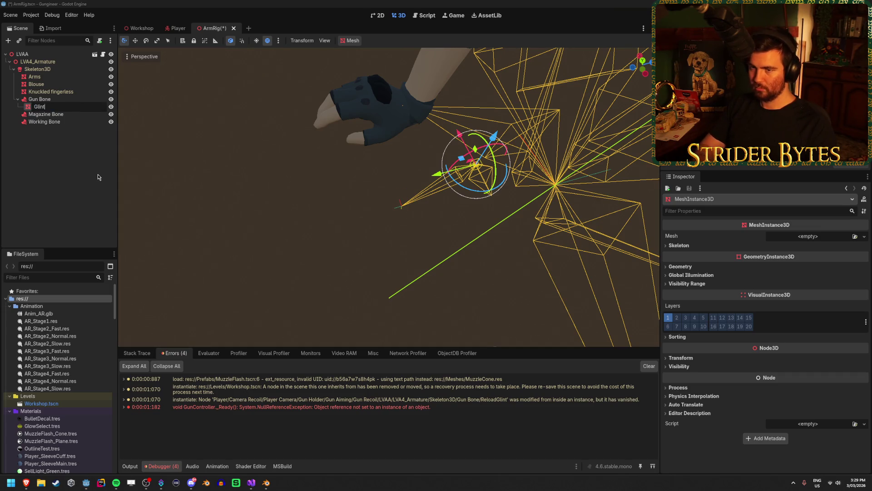
{"action": "type", "text": "Mesh"}
{"action": "key", "text": "Return"}
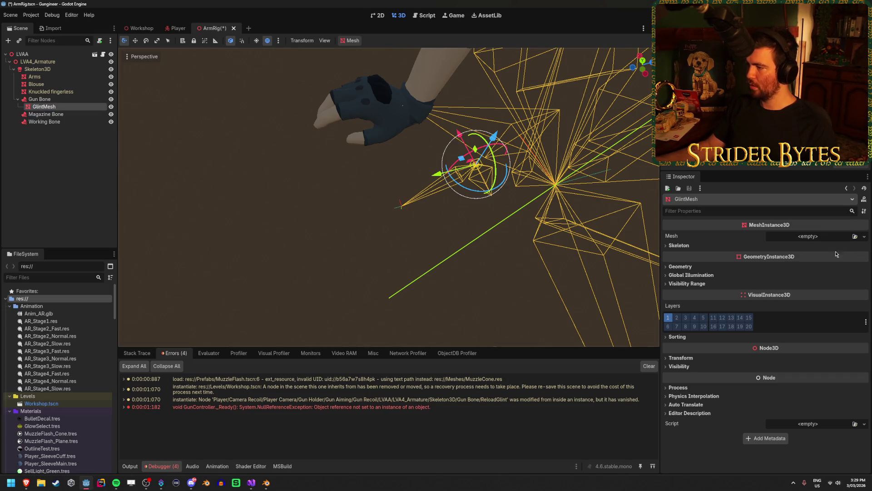
Step: Give GlintMesh a new QuadMesh sized 0.1 by 0.1 and save the scene
{"action": "left_click", "coordinate": [856, 237]}
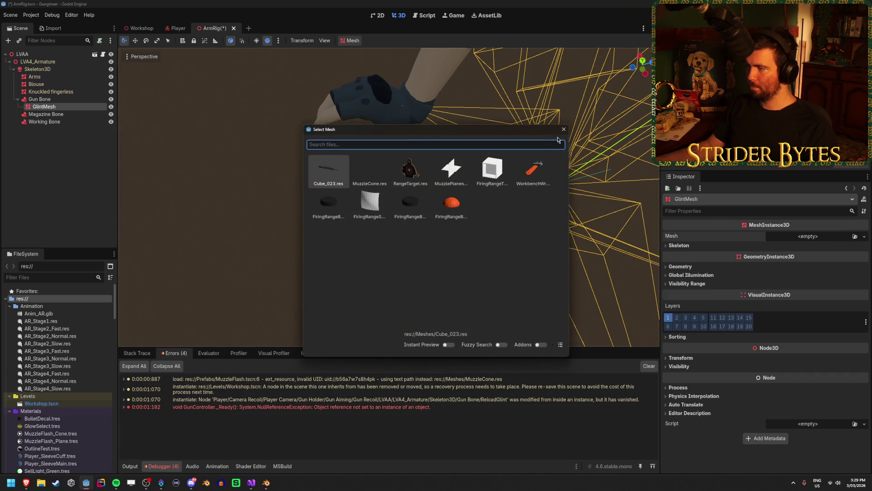
{"action": "left_click", "coordinate": [564, 129]}
{"action": "left_click", "coordinate": [864, 236]}
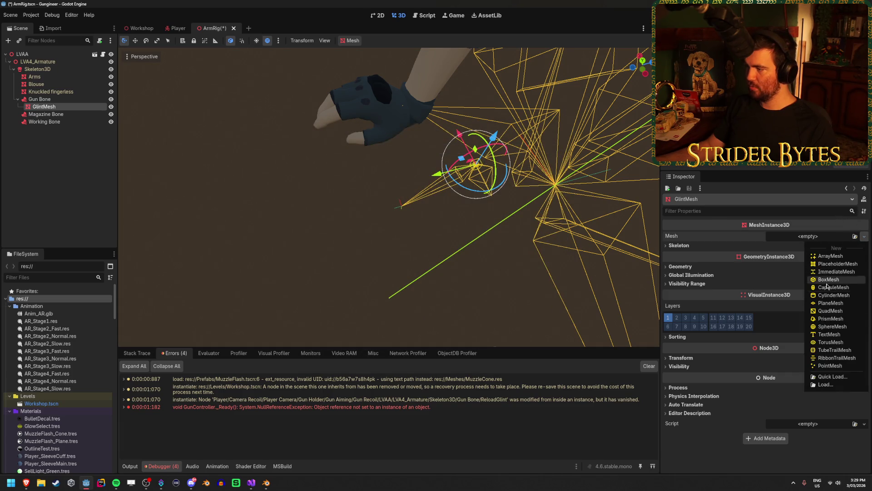
{"action": "left_click", "coordinate": [830, 311]}
{"action": "left_click", "coordinate": [780, 312]}
{"action": "type", "text": "0.1"}
{"action": "key", "text": "Tab"}
{"action": "type", "text": "0.1"}
{"action": "key", "text": "Return"}
{"action": "key", "text": "ctrl+s"}
Step: Assign GlintMesh to ArmRig's Glint Mesh slot, test-run, and inspect the NullReferenceException
{"action": "left_click", "coordinate": [22, 54]}
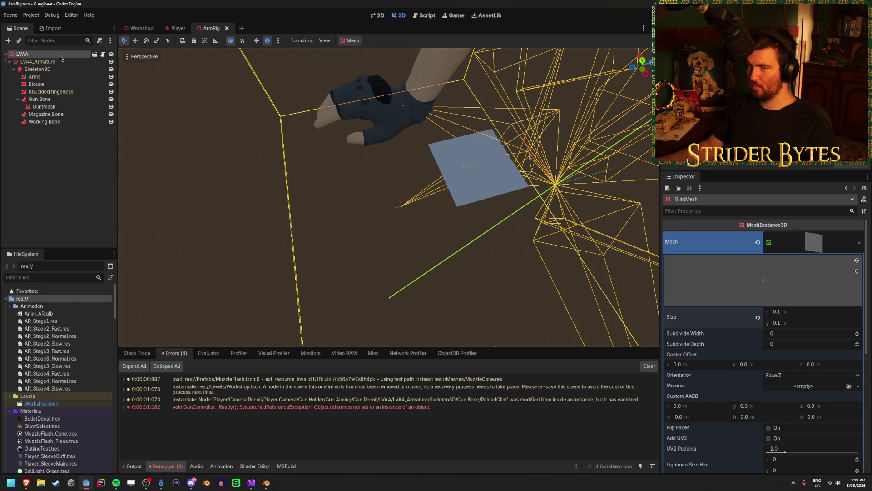
{"action": "left_click_drag", "start_coordinate": [44, 107], "coordinate": [785, 237]}
{"action": "key", "text": "F5"}
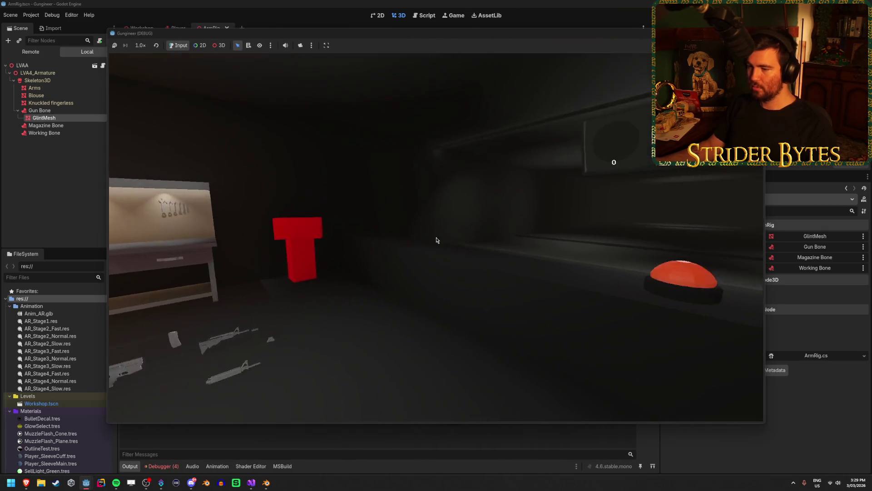
{"action": "key", "text": "F8"}
{"action": "left_click", "coordinate": [170, 466]}
{"action": "double_click", "coordinate": [273, 407]}
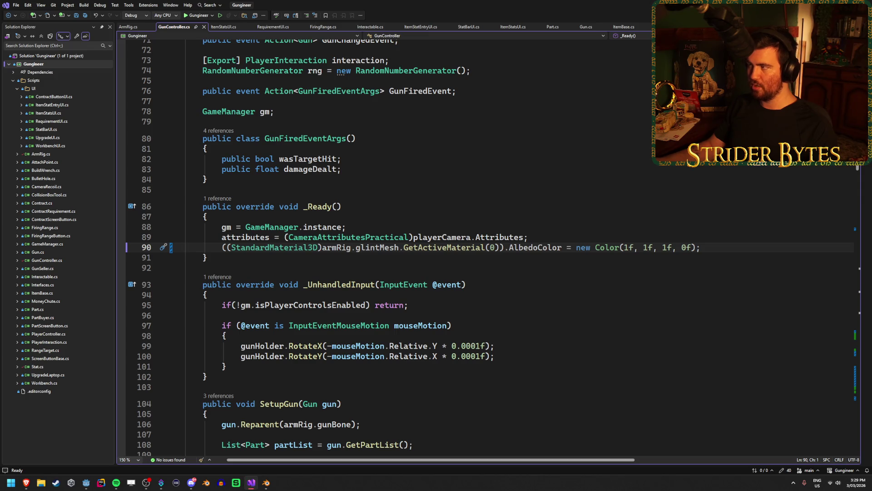
{"action": "key", "text": "alt+Tab"}
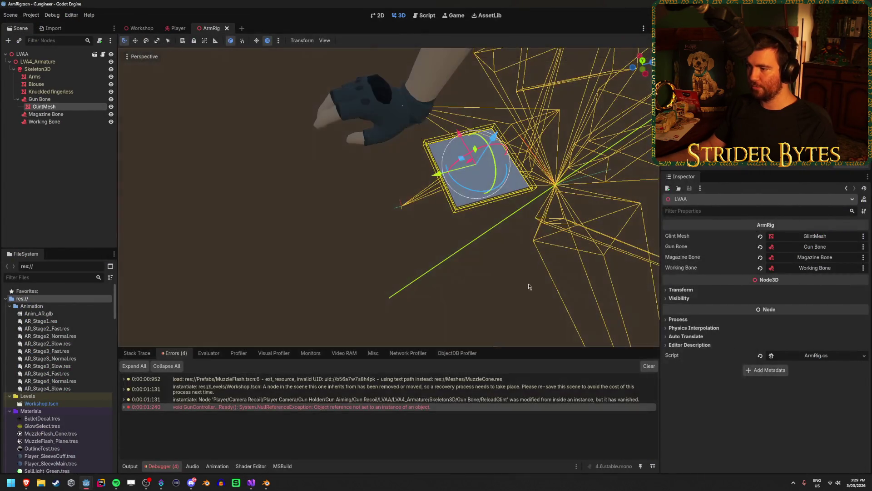
Step: Load a material into GlintMesh's Material Override and save ArmRig
{"action": "left_click", "coordinate": [55, 106]}
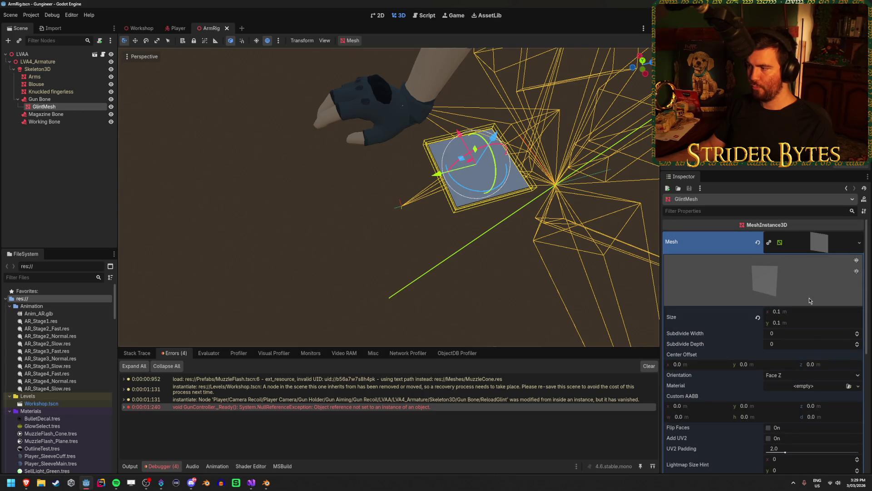
{"action": "scroll", "coordinate": [810, 300], "scroll_direction": "down", "scroll_amount": 5}
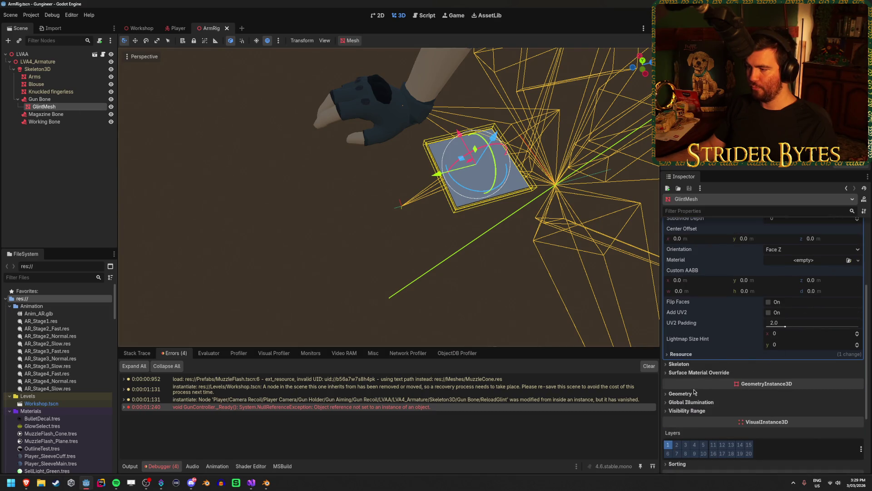
{"action": "left_click", "coordinate": [691, 394]}
{"action": "left_click", "coordinate": [850, 403]}
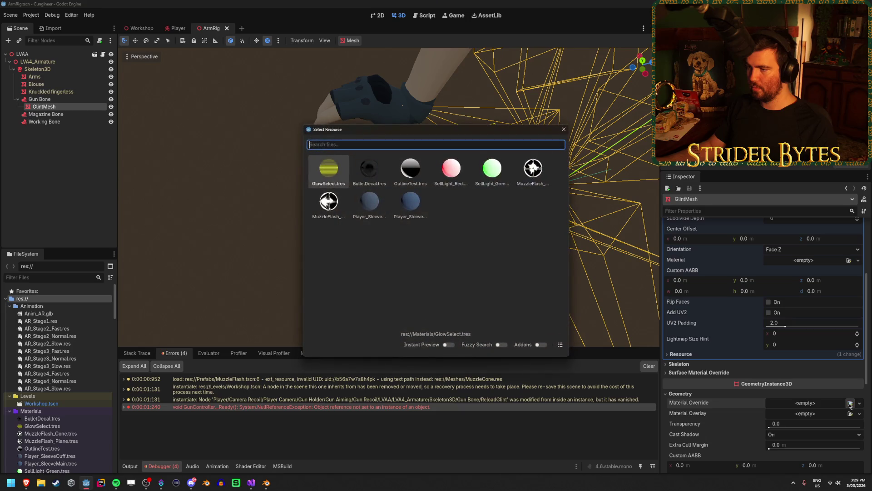
{"action": "key", "text": "Return"}
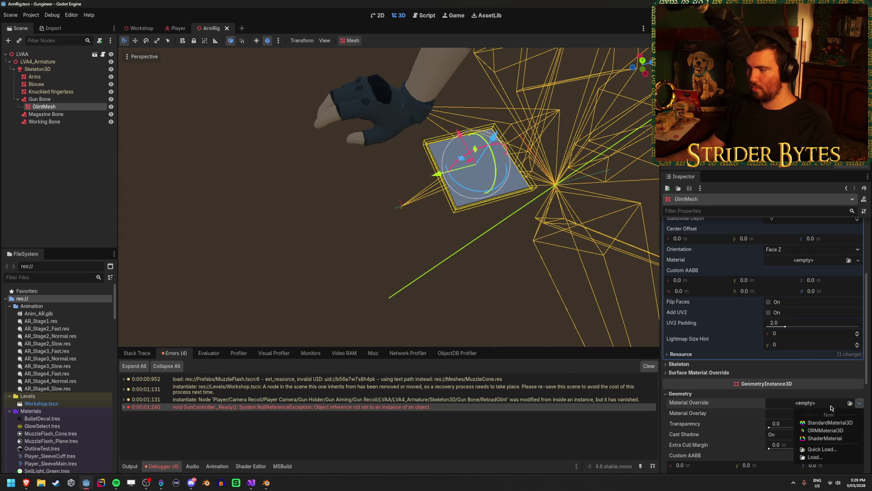
{"action": "scroll", "coordinate": [829, 424], "scroll_direction": "down", "scroll_amount": 3}
{"action": "left_click", "coordinate": [813, 318]}
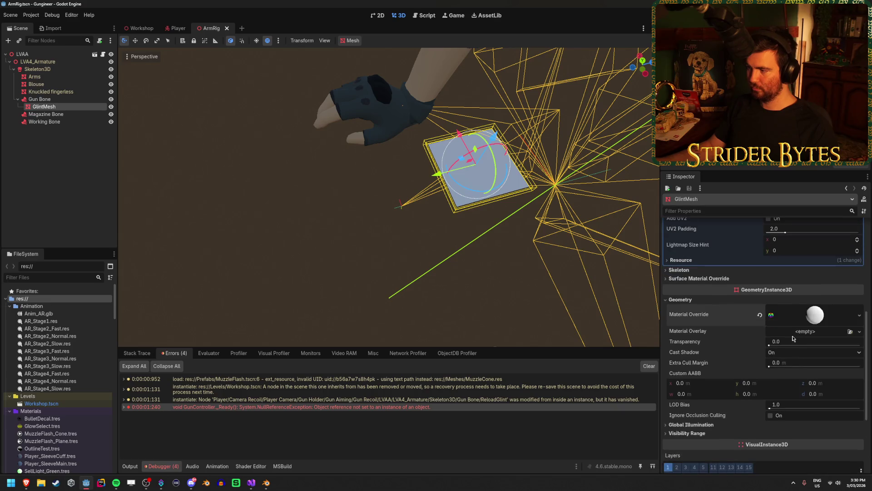
{"action": "key", "text": "ctrl+s"}
Step: Set the override material to Alpha transparency and Unshaded shading, then run with F5
{"action": "scroll", "coordinate": [813, 329], "scroll_direction": "down", "scroll_amount": 2}
{"action": "left_click", "coordinate": [690, 289]}
{"action": "left_click", "coordinate": [814, 298]}
{"action": "left_click", "coordinate": [786, 297]}
{"action": "left_click", "coordinate": [683, 360]}
{"action": "left_click", "coordinate": [800, 369]}
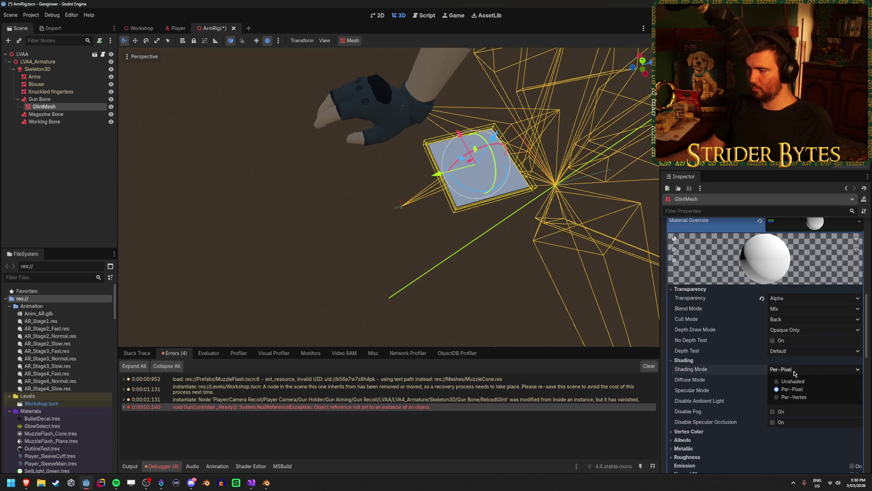
{"action": "left_click", "coordinate": [796, 381]}
{"action": "key", "text": "F5"}
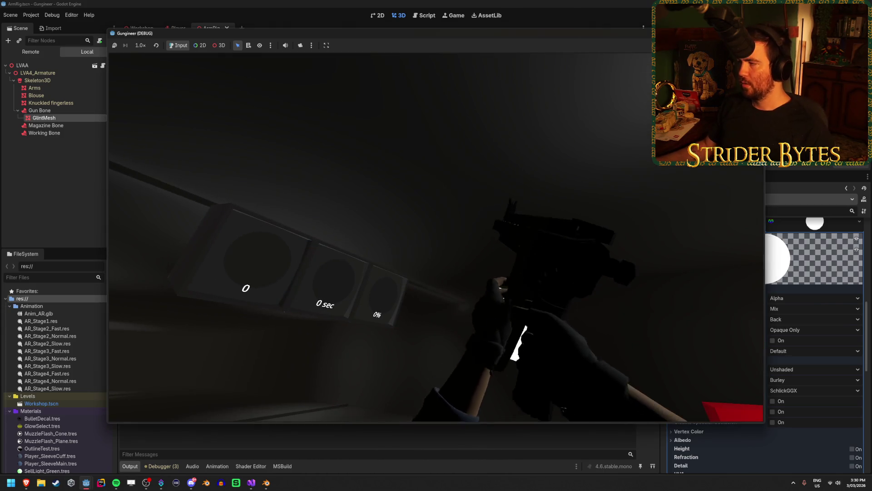
Step: Stop the game, orbit to view both arms, deselect GlintMesh and save ArmRig
{"action": "key", "text": "F8"}
{"action": "left_click_drag", "start_coordinate": [287, 297], "coordinate": [230, 198]}
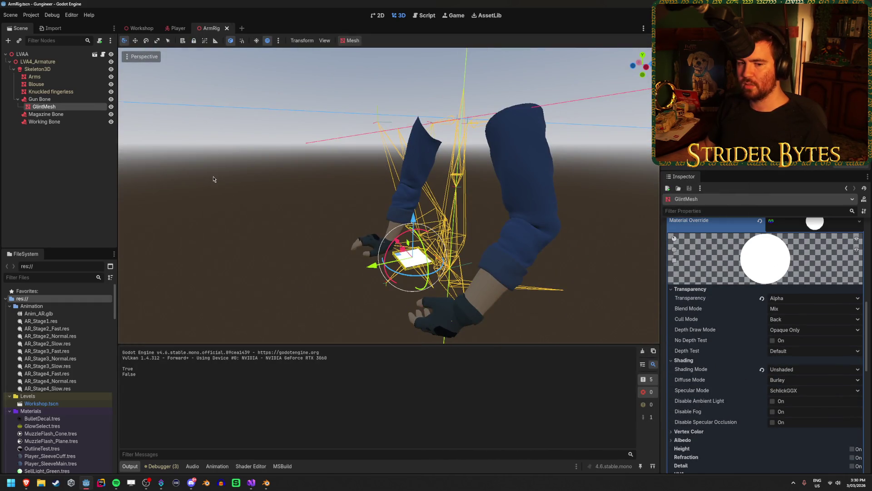
{"action": "left_click", "coordinate": [47, 173]}
{"action": "key", "text": "ctrl+s"}
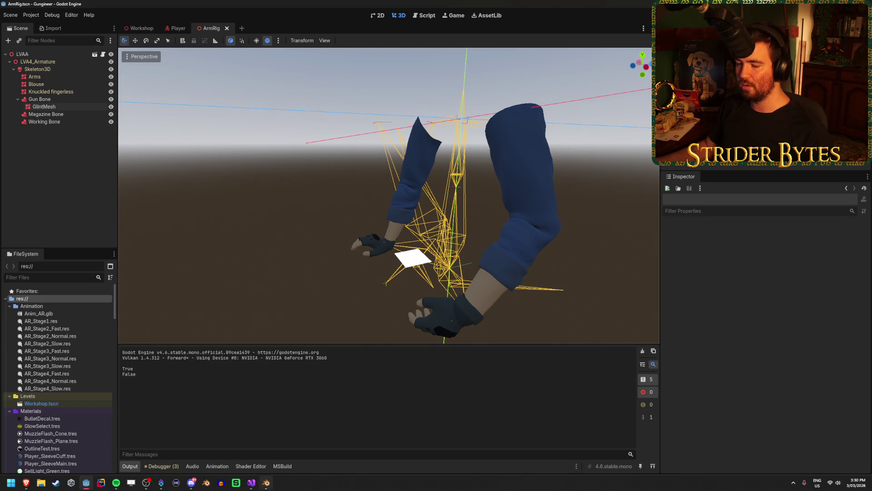
Step: Switch to Visual Studio and scroll GunController.cs to the Reload() method
{"action": "left_click", "coordinate": [252, 483]}
{"action": "scroll", "coordinate": [384, 354], "scroll_direction": "down", "scroll_amount": 5}
{"action": "scroll", "coordinate": [384, 354], "scroll_direction": "up", "scroll_amount": 11}
{"action": "scroll", "coordinate": [541, 319], "scroll_direction": "down", "scroll_amount": 20}
{"action": "scroll", "coordinate": [581, 313], "scroll_direction": "down", "scroll_amount": 4}
{"action": "scroll", "coordinate": [579, 312], "scroll_direction": "up", "scroll_amount": 2}
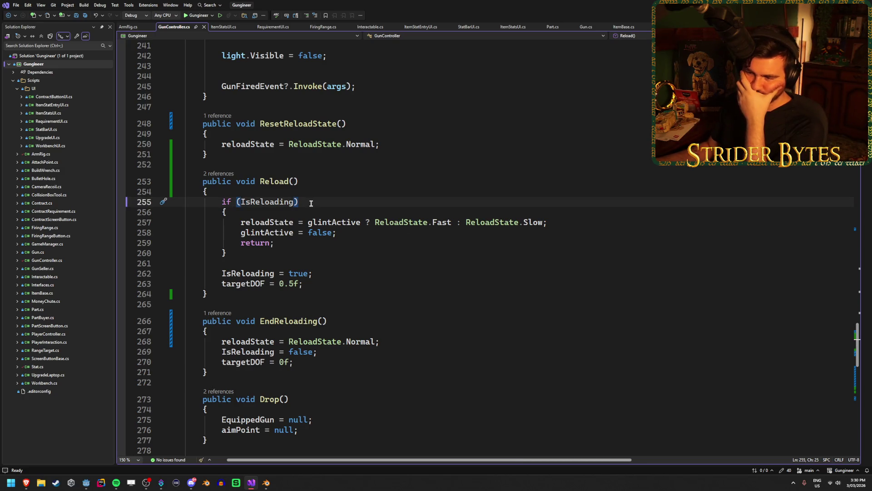
Step: Review the glintActive reset and reload-state lines, then return to Godot and select GlintMesh
{"action": "left_click", "coordinate": [359, 235]}
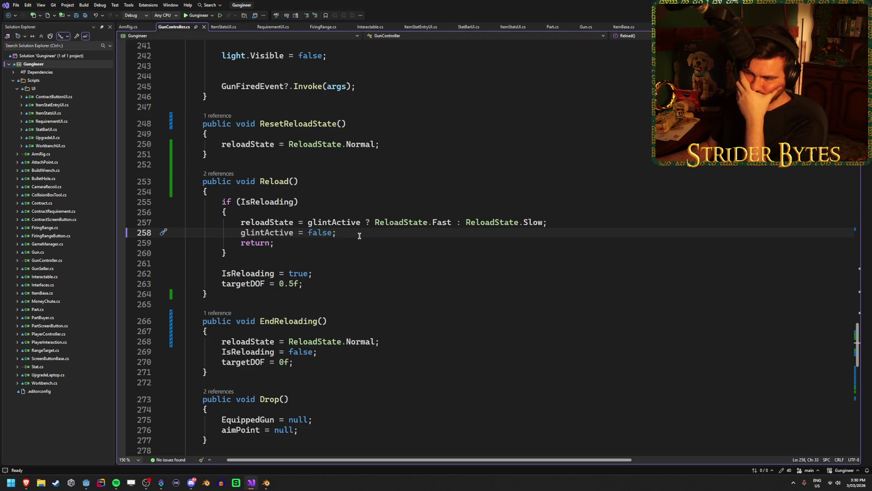
{"action": "left_click", "coordinate": [565, 222]}
{"action": "key", "text": "Left"}
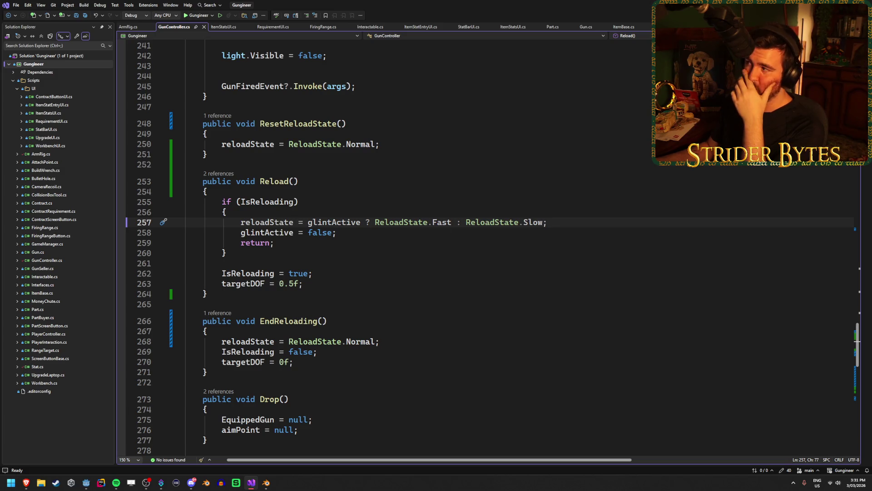
{"action": "key", "text": "alt+Tab"}
{"action": "left_click", "coordinate": [72, 107]}
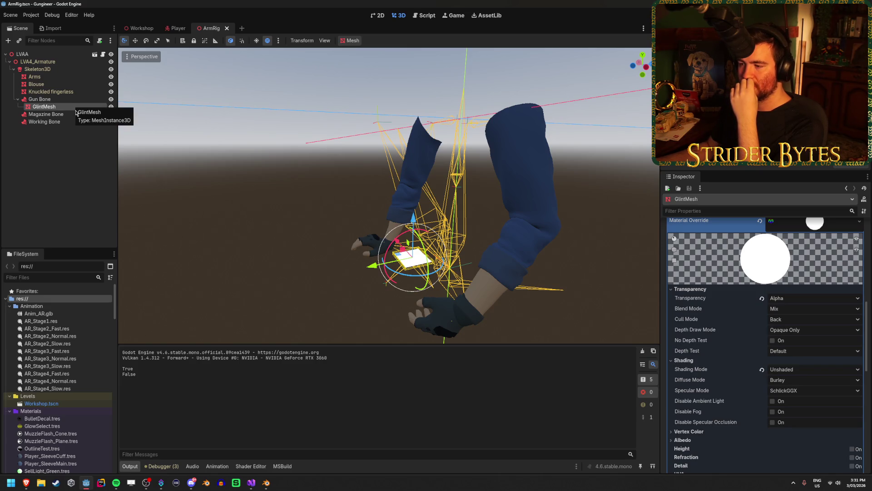
Step: Quick-load the sparkle texture as GlintMesh's material albedo so it shows a star glint
{"action": "left_click", "coordinate": [80, 107]}
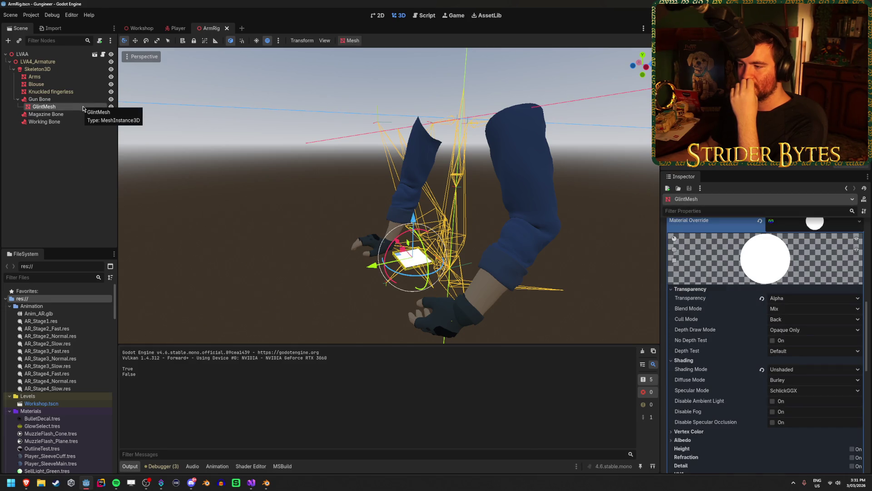
{"action": "left_click", "coordinate": [82, 170]}
{"action": "left_click", "coordinate": [83, 110]}
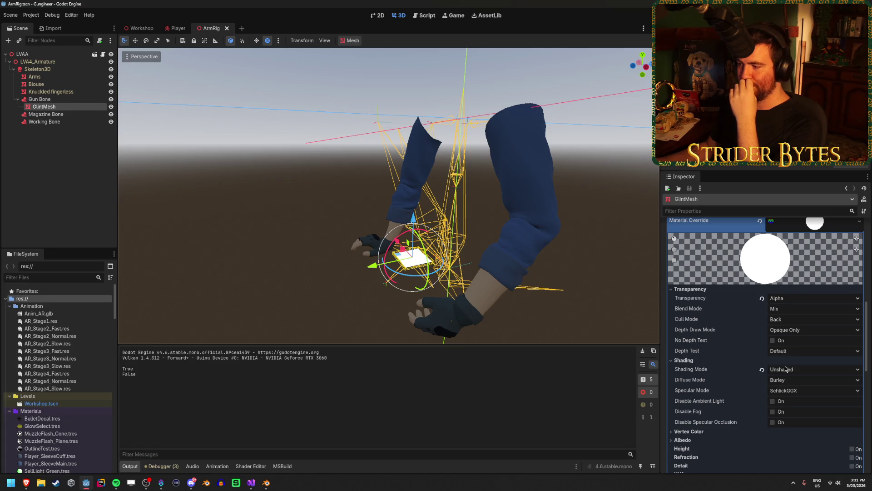
{"action": "scroll", "coordinate": [786, 369], "scroll_direction": "down", "scroll_amount": 4}
{"action": "left_click", "coordinate": [703, 347]}
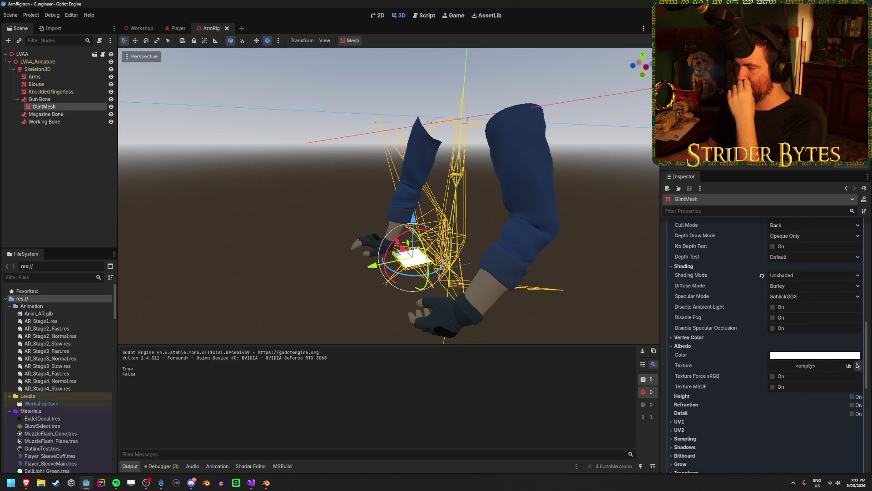
{"action": "left_click", "coordinate": [851, 368]}
{"action": "double_click", "coordinate": [347, 226]}
{"action": "left_click", "coordinate": [331, 175]}
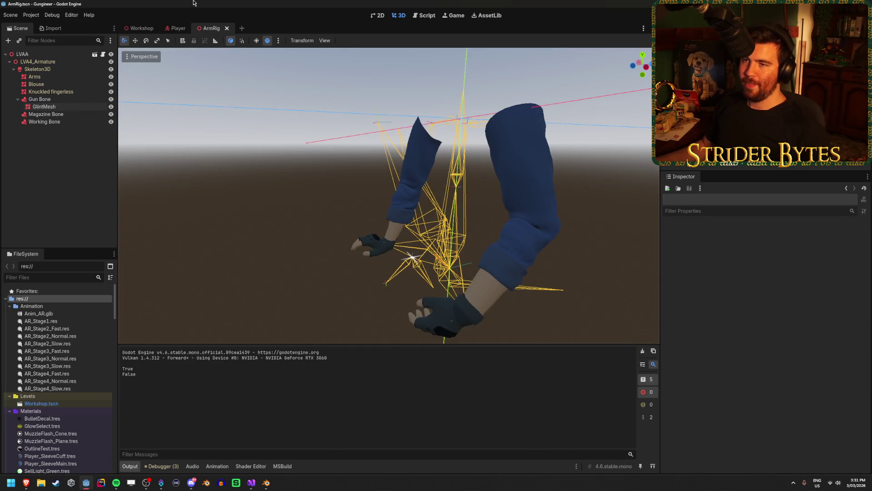
{"action": "left_click", "coordinate": [177, 28]}
Step: In AnimationPlayer's AR_Stage4_Fast, move the EndReloading key one frame earlier to 0.9833 s
{"action": "left_click", "coordinate": [59, 183]}
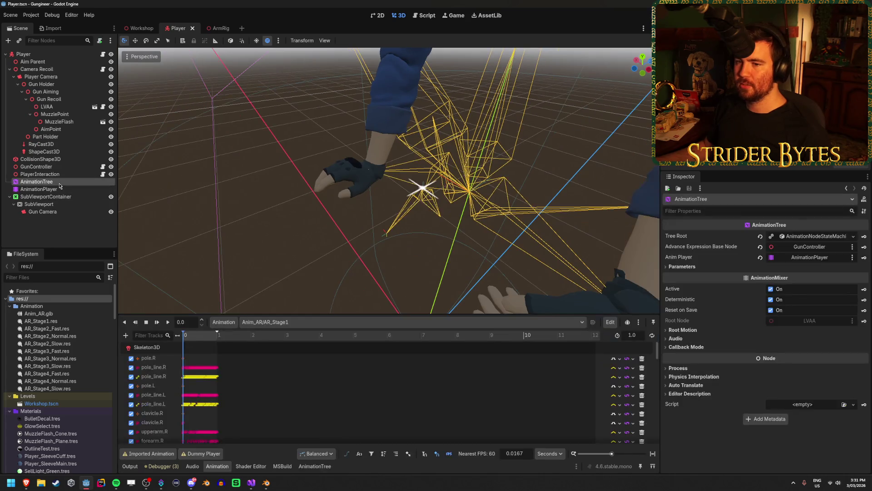
{"action": "left_click", "coordinate": [59, 189]}
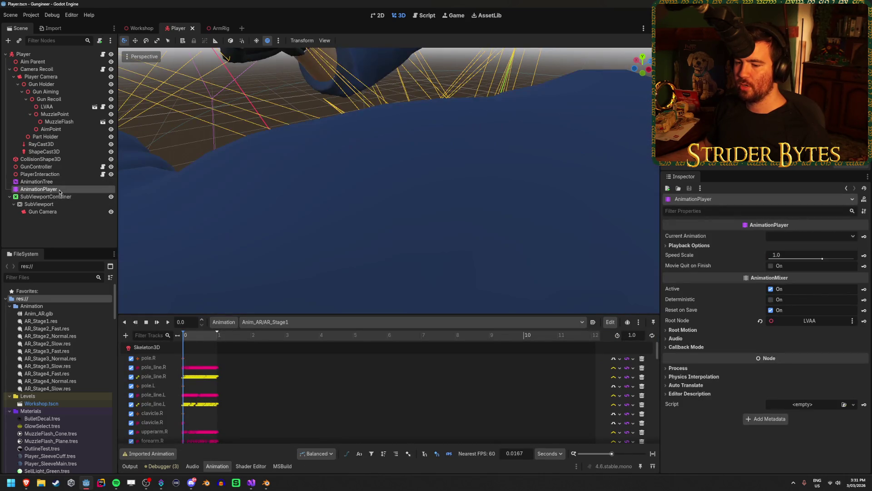
{"action": "left_click", "coordinate": [326, 320]}
{"action": "left_click", "coordinate": [313, 400]}
{"action": "scroll", "coordinate": [215, 423], "scroll_direction": "down", "scroll_amount": 10}
{"action": "scroll", "coordinate": [366, 422], "scroll_direction": "up", "scroll_amount": 5}
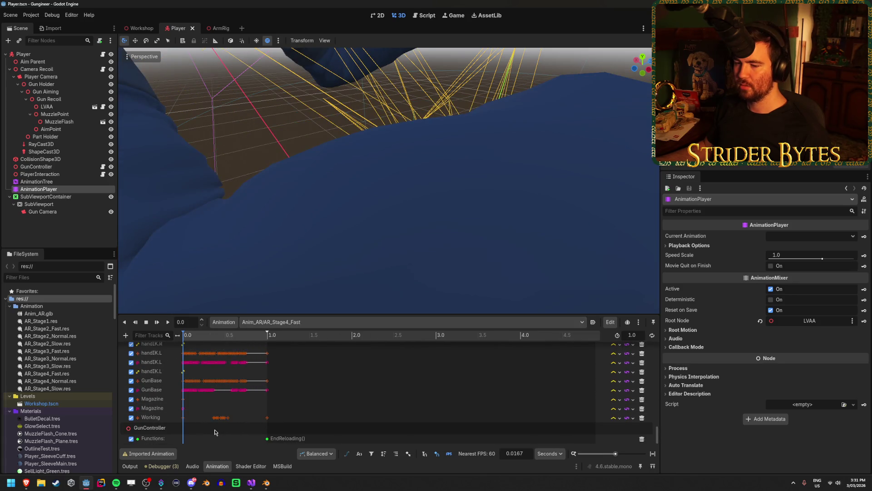
{"action": "scroll", "coordinate": [366, 423], "scroll_direction": "down", "scroll_amount": 2}
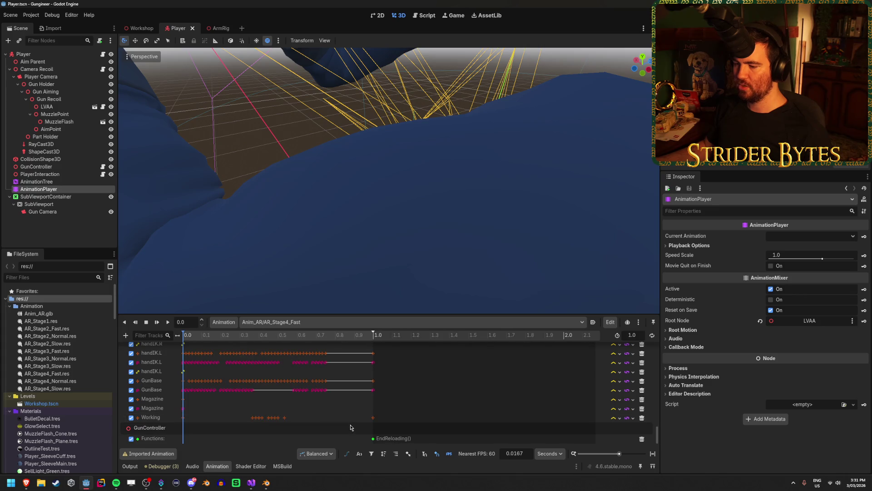
{"action": "left_click", "coordinate": [373, 439]}
{"action": "left_click_drag", "start_coordinate": [369, 441], "coordinate": [367, 440]}
Step: Move AR_Stage4_Normal's EndReloading key to 1.4833 s and save
{"action": "left_click", "coordinate": [328, 323]}
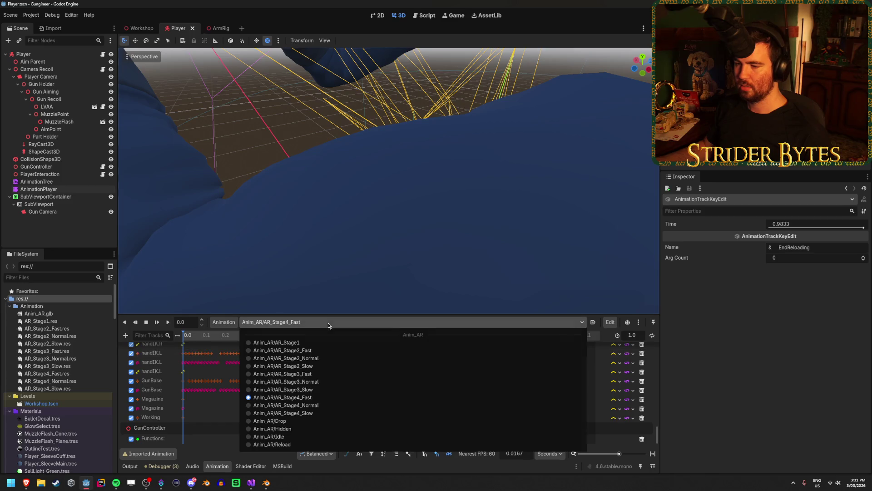
{"action": "left_click", "coordinate": [291, 404]}
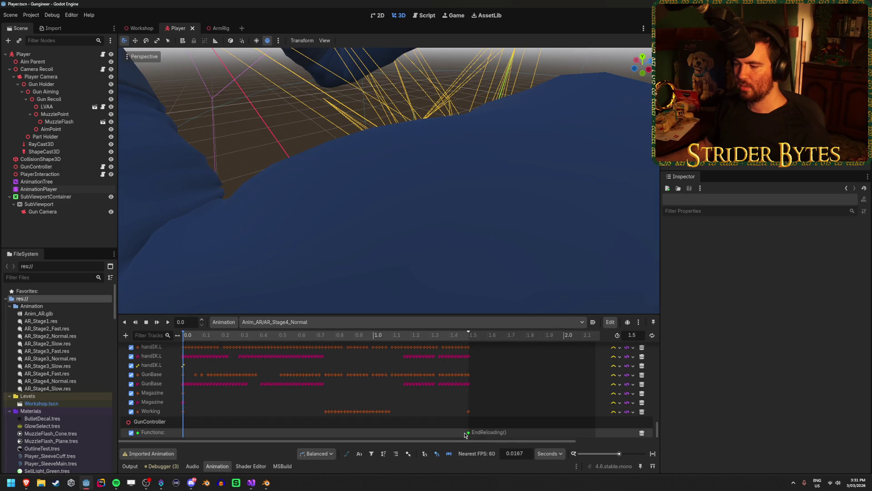
{"action": "left_click_drag", "start_coordinate": [468, 435], "coordinate": [465, 435]}
{"action": "key", "text": "ctrl+s"}
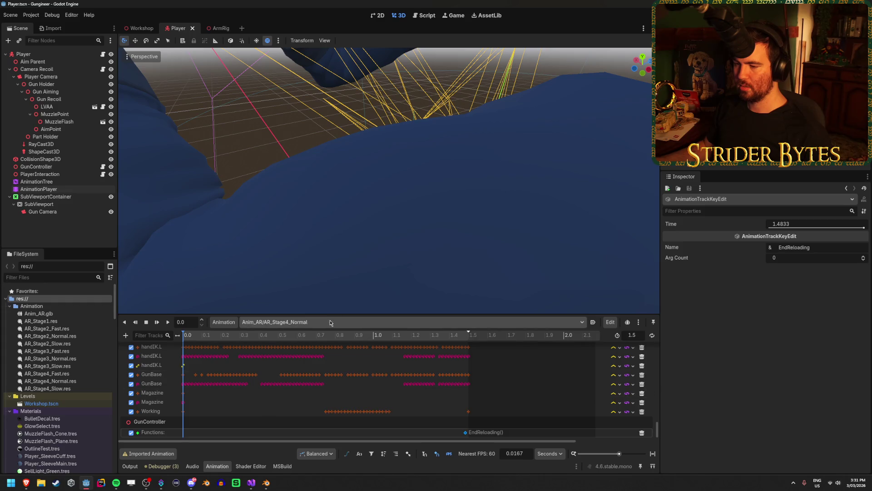
Step: Move AR_Stage4_Slow's EndReloading key from 2.5 s to 2.4833 s, then run the game
{"action": "left_click", "coordinate": [327, 322]}
{"action": "left_click", "coordinate": [303, 412]}
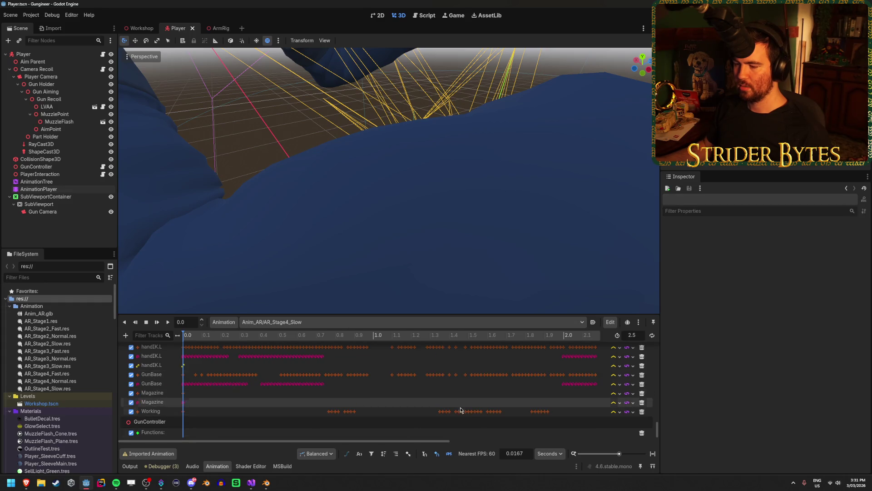
{"action": "scroll", "coordinate": [436, 441], "scroll_direction": "down", "scroll_amount": 3}
{"action": "left_click", "coordinate": [502, 432]}
{"action": "left_click_drag", "start_coordinate": [503, 435], "coordinate": [499, 435]}
{"action": "key", "text": "F5"}
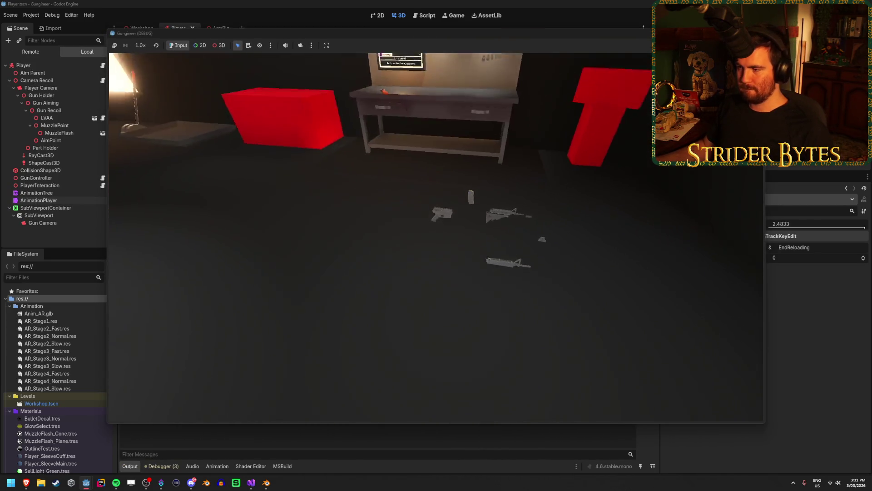
Step: In the playtest, build a gun at the workbench, pick it up, then stop the game
{"action": "key", "text": "w"}
{"action": "key", "text": "e"}
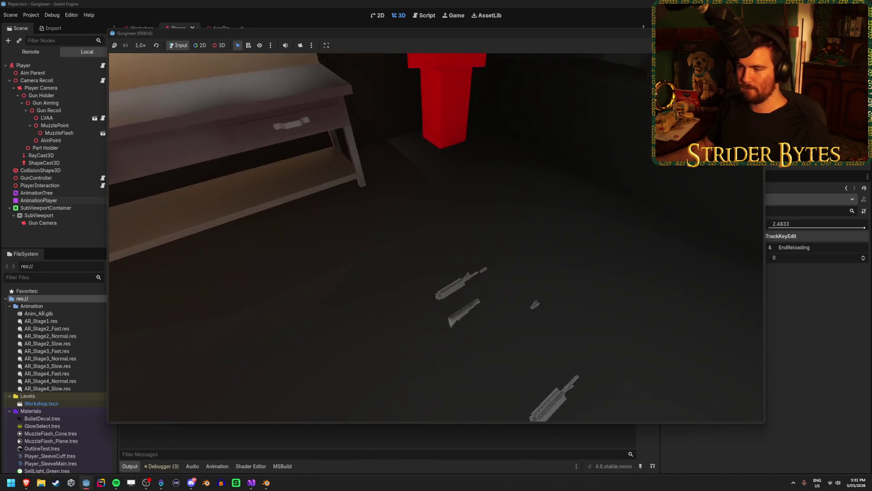
{"action": "key", "text": "w"}
{"action": "key", "text": "e"}
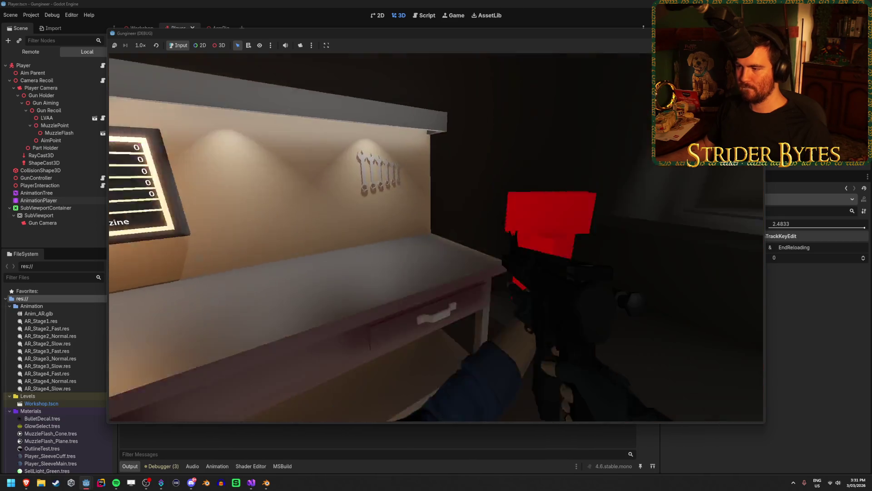
{"action": "key", "text": "w"}
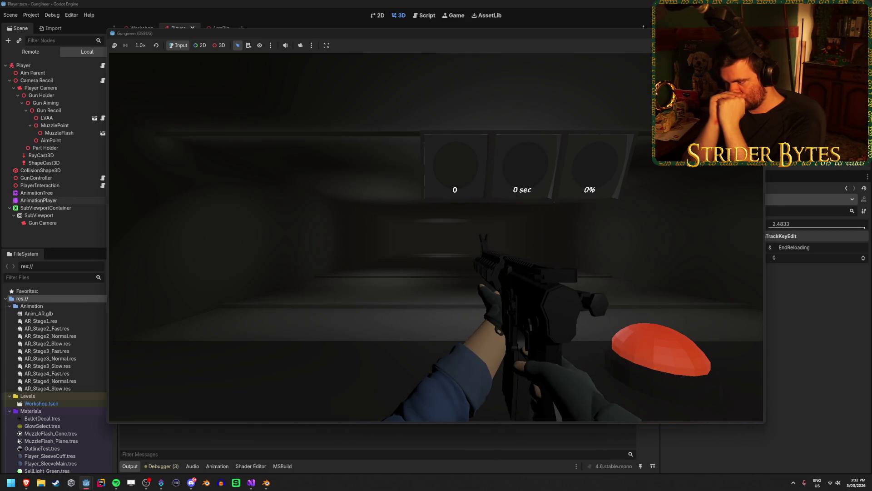
{"action": "mouse_move", "coordinate": [436, 237]}
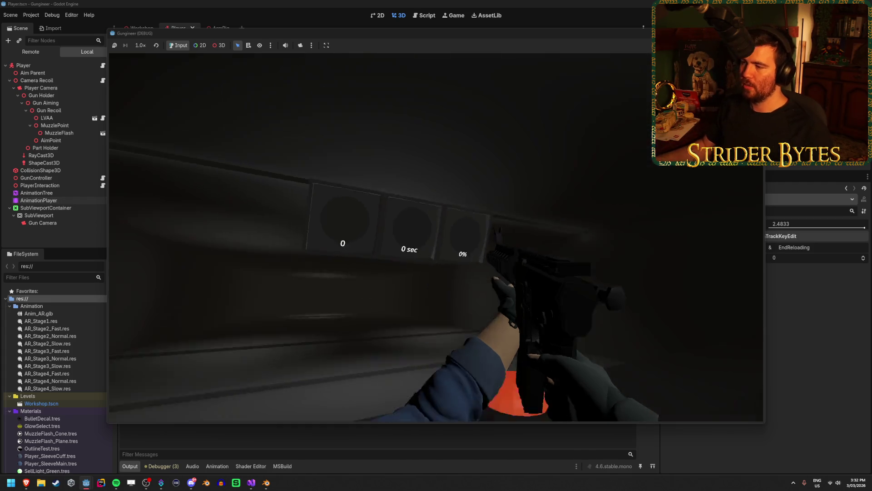
{"action": "key", "text": "F8"}
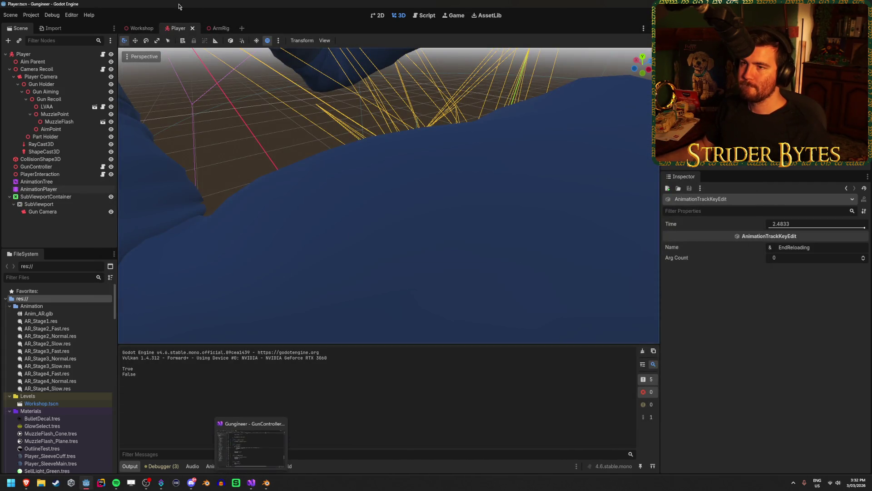
Step: Save the ArmRig scene and go back to the Player scene
{"action": "left_click", "coordinate": [212, 28]}
{"action": "scroll", "coordinate": [709, 348], "scroll_direction": "up", "scroll_amount": 5}
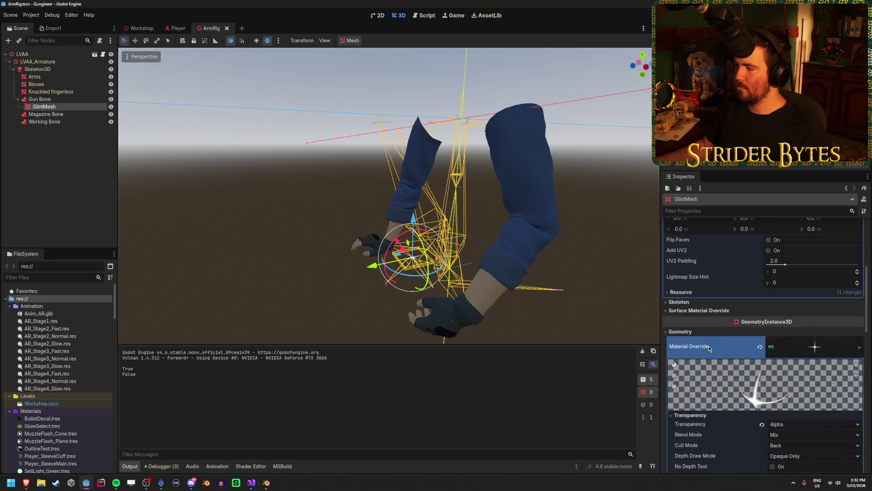
{"action": "scroll", "coordinate": [710, 348], "scroll_direction": "down", "scroll_amount": 5}
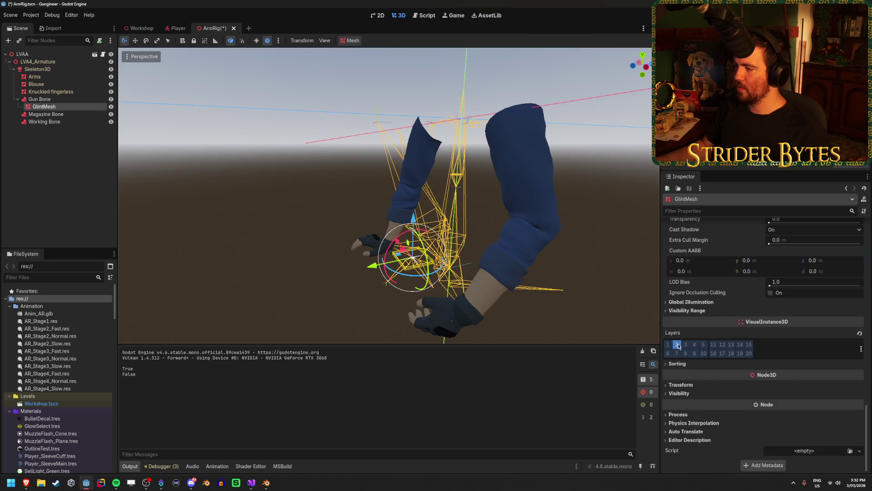
{"action": "scroll", "coordinate": [727, 318], "scroll_direction": "up", "scroll_amount": 1}
{"action": "key", "text": "ctrl+s"}
{"action": "scroll", "coordinate": [409, 227], "scroll_direction": "up", "scroll_amount": 3}
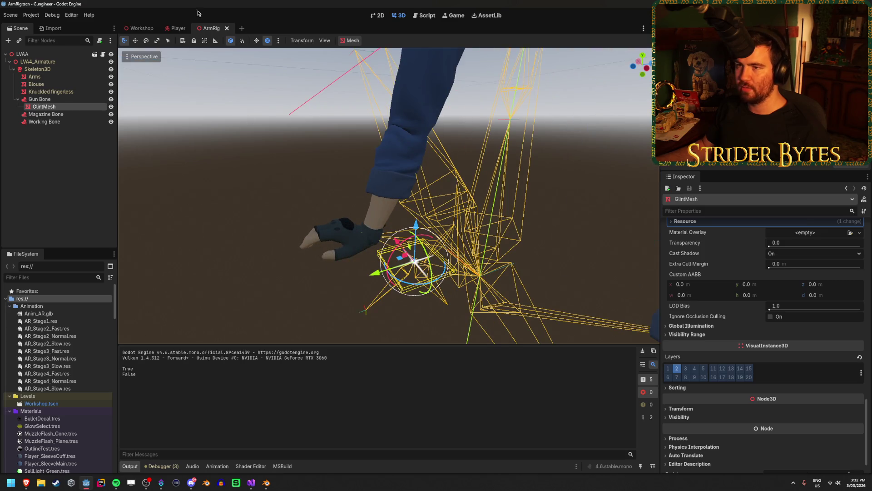
{"action": "left_click", "coordinate": [177, 29]}
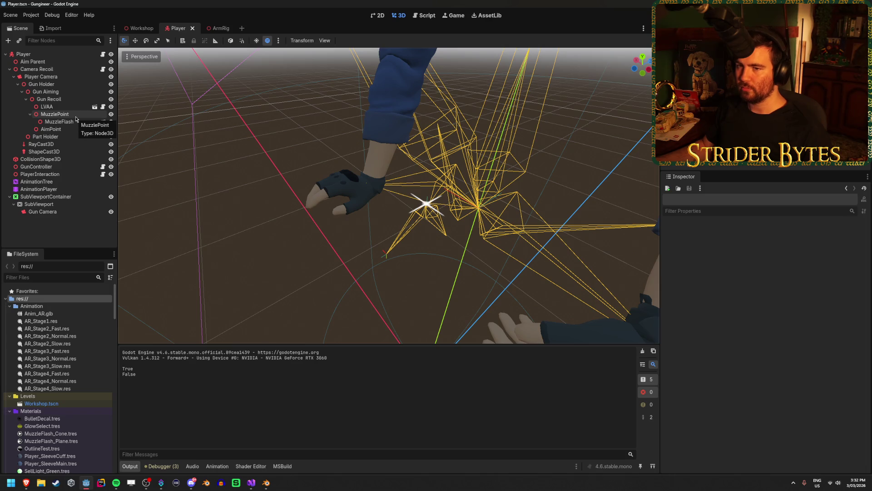
Step: Make LVAA's children editable and instance Receiver_M4A1.tscn under Gun Bone
{"action": "right_click", "coordinate": [87, 106]}
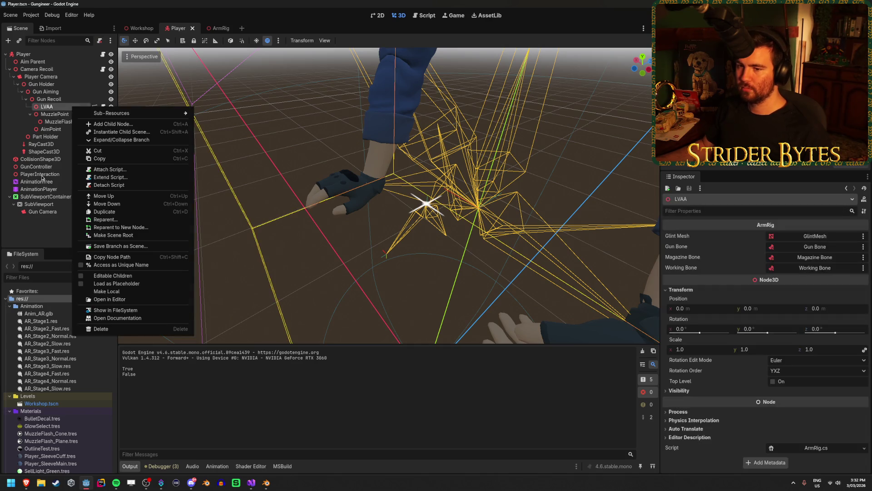
{"action": "left_click", "coordinate": [114, 276]}
{"action": "scroll", "coordinate": [51, 349], "scroll_direction": "down", "scroll_amount": 5}
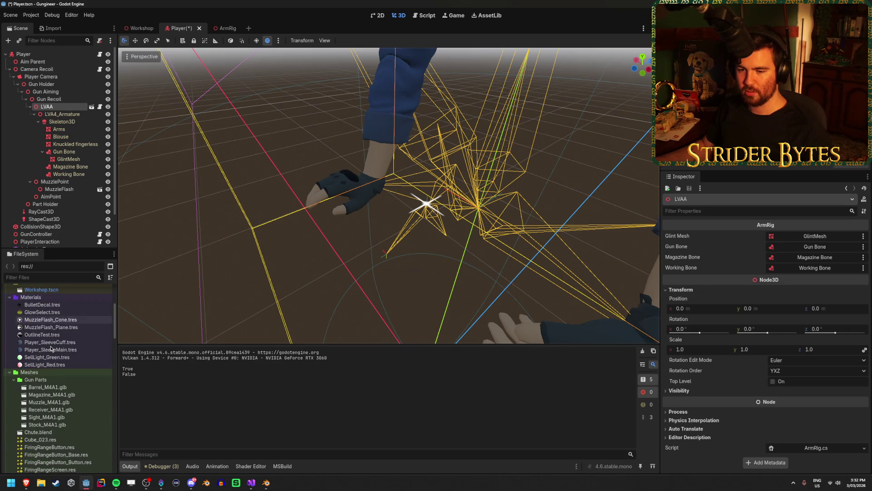
{"action": "scroll", "coordinate": [53, 354], "scroll_direction": "down", "scroll_amount": 5}
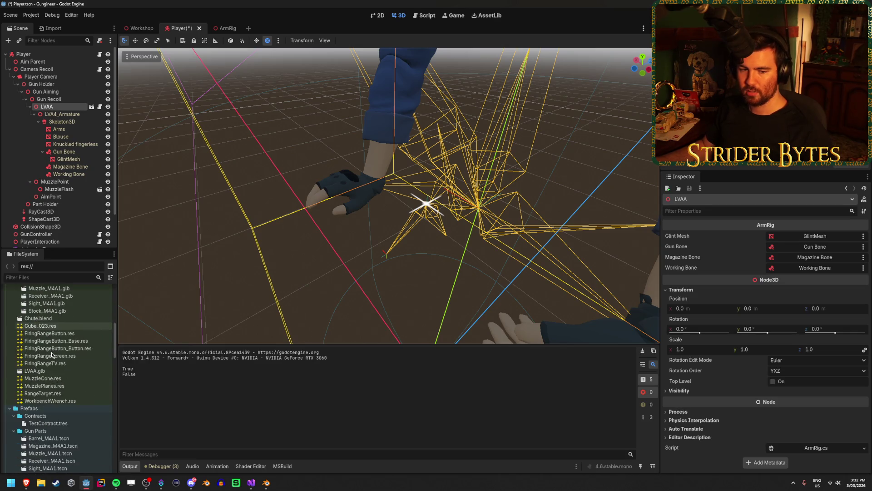
{"action": "scroll", "coordinate": [53, 354], "scroll_direction": "down", "scroll_amount": 3}
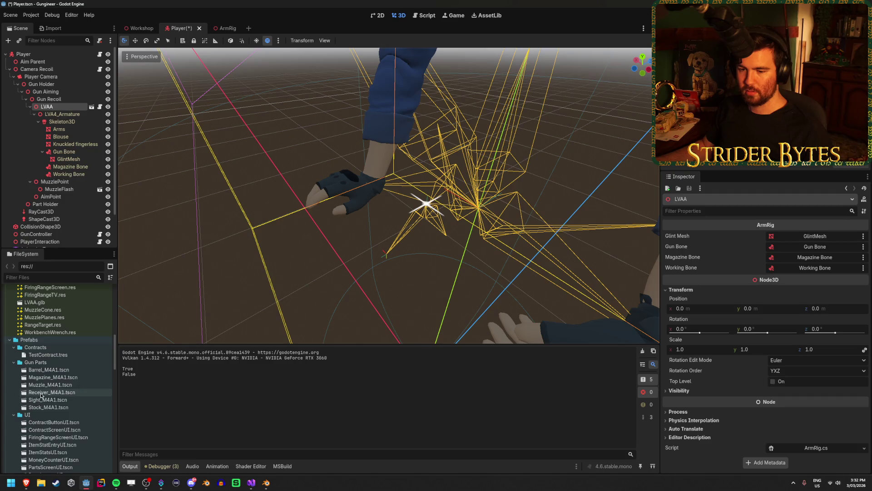
{"action": "left_click_drag", "start_coordinate": [41, 394], "coordinate": [56, 190]}
{"action": "left_click_drag", "start_coordinate": [70, 149], "coordinate": [72, 149]}
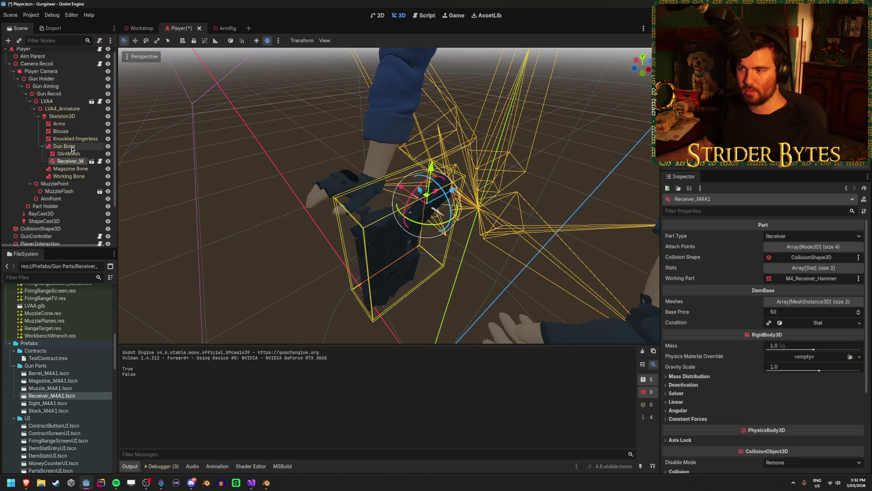
Step: Preview the Anim_AR/Idle and AR_Stage2_Slow animations, then show the AnimationTree state machine
{"action": "scroll", "coordinate": [59, 209], "scroll_direction": "down", "scroll_amount": 2}
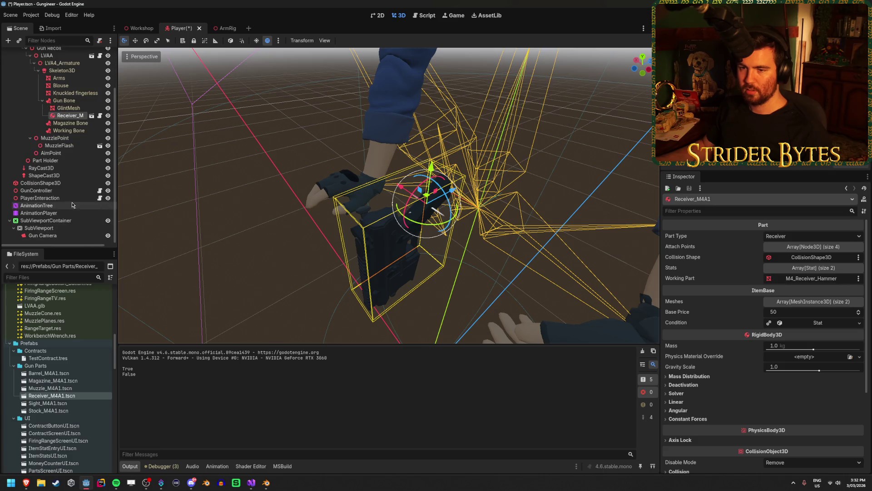
{"action": "left_click", "coordinate": [60, 213]}
{"action": "left_click", "coordinate": [291, 322]}
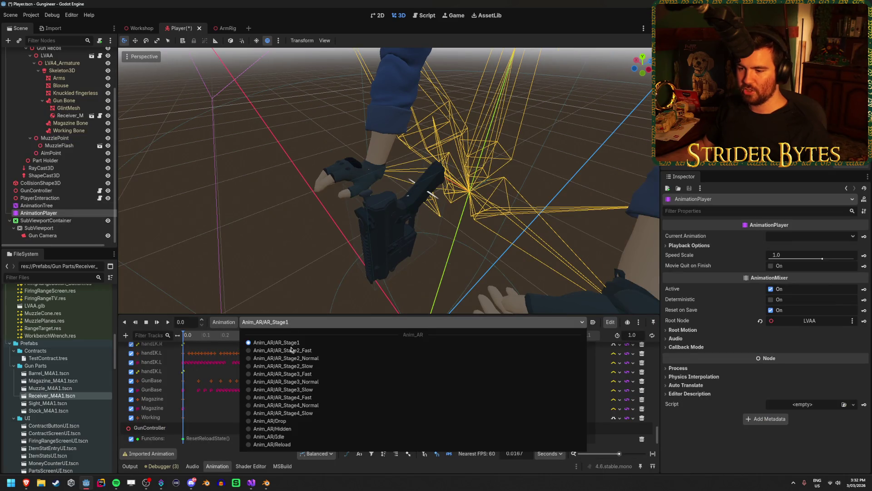
{"action": "left_click", "coordinate": [293, 438]}
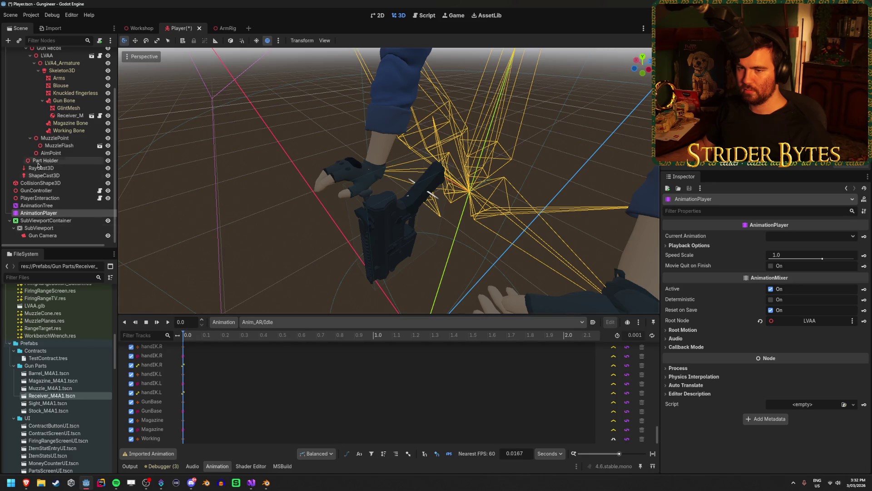
{"action": "left_click", "coordinate": [36, 205]}
{"action": "left_click", "coordinate": [39, 213]}
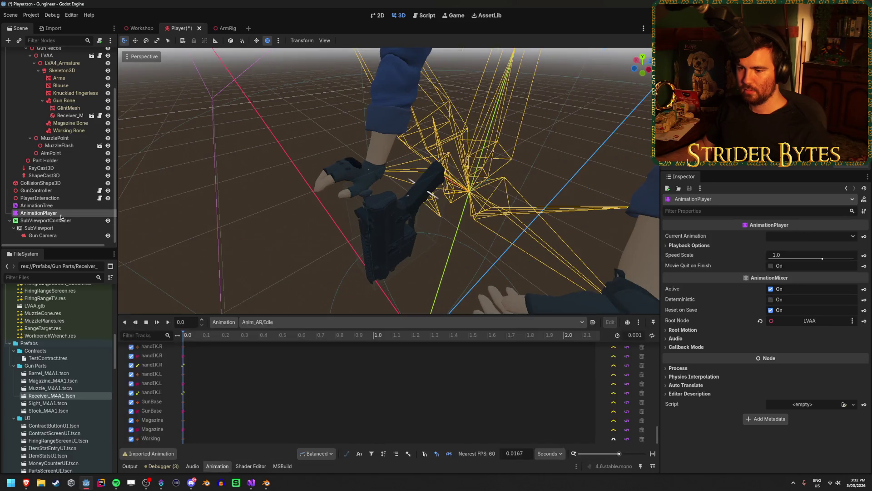
{"action": "left_click", "coordinate": [263, 322]}
{"action": "left_click", "coordinate": [272, 367]}
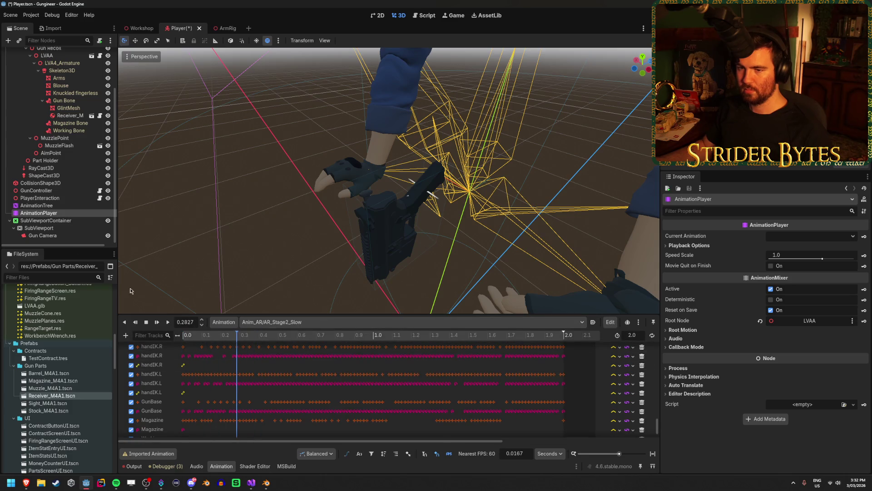
{"action": "left_click", "coordinate": [54, 205]}
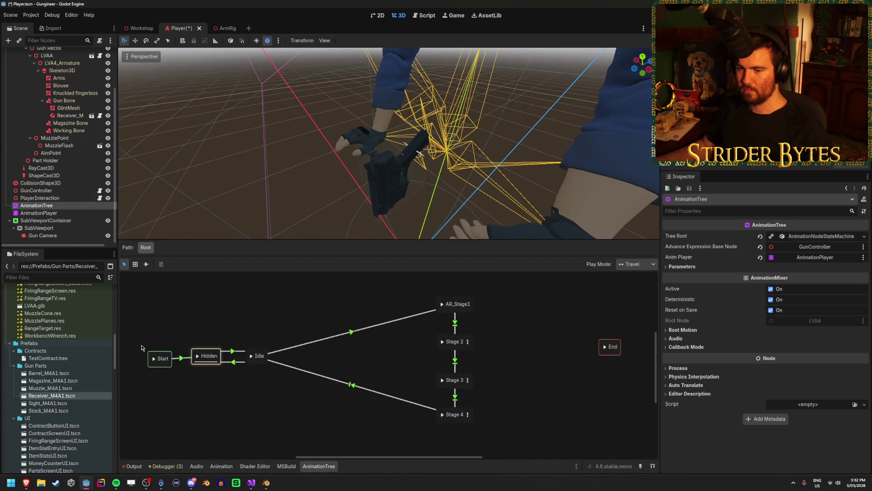
Step: Pose the arms at time 0 of AR_Stage1 and orbit in on the gun
{"action": "left_click", "coordinate": [222, 466]}
{"action": "left_click_drag", "start_coordinate": [208, 335], "coordinate": [221, 340]}
{"action": "mouse_move", "coordinate": [363, 205]}
{"action": "left_mouse_down"}
{"action": "mouse_move", "coordinate": [400, 177]}
{"action": "mouse_move", "coordinate": [276, 247]}
{"action": "left_mouse_up"}
{"action": "left_click_drag", "start_coordinate": [221, 336], "coordinate": [153, 334]}
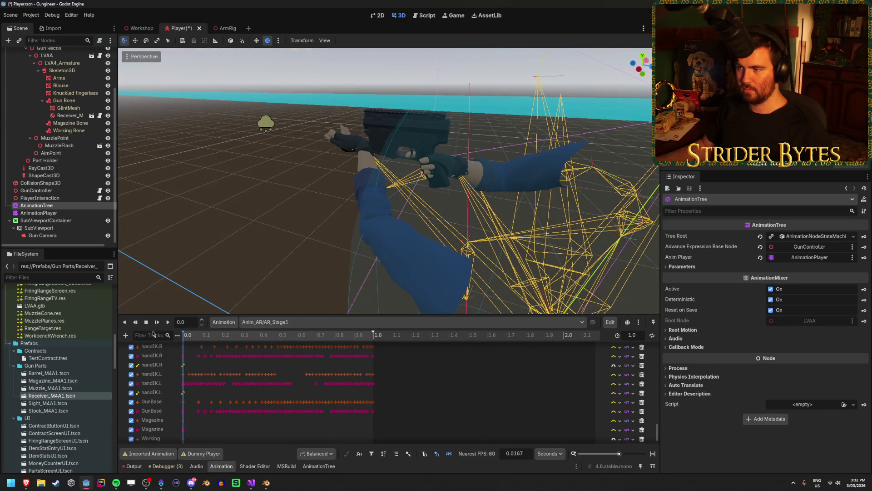
{"action": "mouse_move", "coordinate": [140, 134]}
{"action": "left_mouse_down"}
{"action": "mouse_move", "coordinate": [173, 127]}
{"action": "mouse_move", "coordinate": [141, 134]}
{"action": "left_mouse_up"}
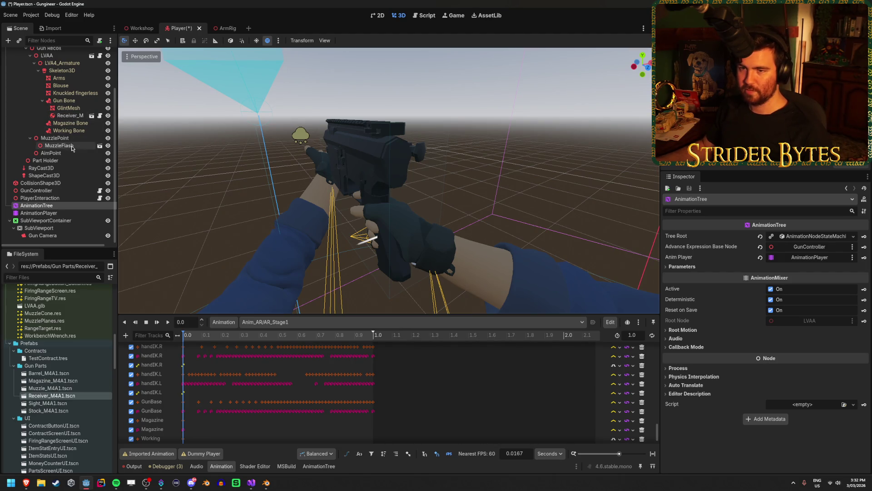
Step: Move GlintMesh beside the receiver to position -0.072, 0.123, 0.081
{"action": "left_click", "coordinate": [76, 107]}
{"action": "mouse_move", "coordinate": [378, 196]}
{"action": "left_mouse_down"}
{"action": "mouse_move", "coordinate": [400, 108]}
{"action": "mouse_move", "coordinate": [446, 164]}
{"action": "mouse_move", "coordinate": [373, 171]}
{"action": "mouse_move", "coordinate": [505, 217]}
{"action": "mouse_move", "coordinate": [273, 222]}
{"action": "mouse_move", "coordinate": [383, 222]}
{"action": "mouse_move", "coordinate": [413, 205]}
{"action": "mouse_move", "coordinate": [375, 195]}
{"action": "left_mouse_up"}
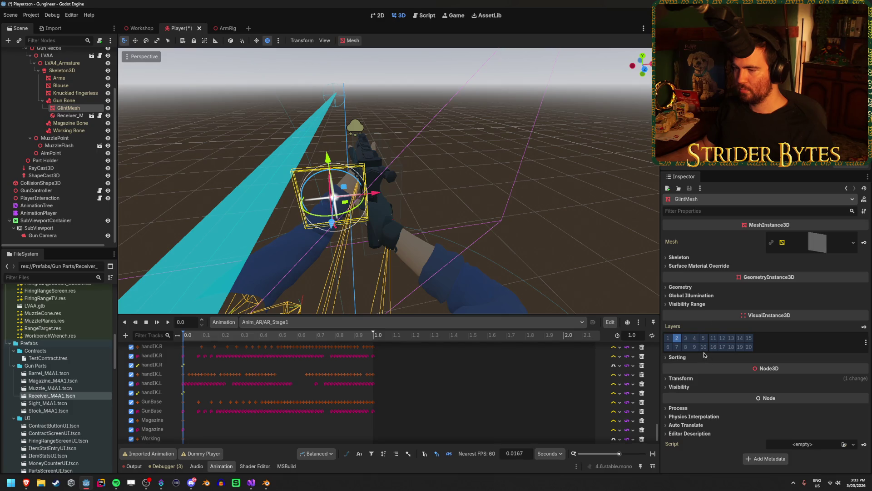
{"action": "left_click", "coordinate": [682, 378]}
{"action": "scroll", "coordinate": [723, 316], "scroll_direction": "down", "scroll_amount": 2}
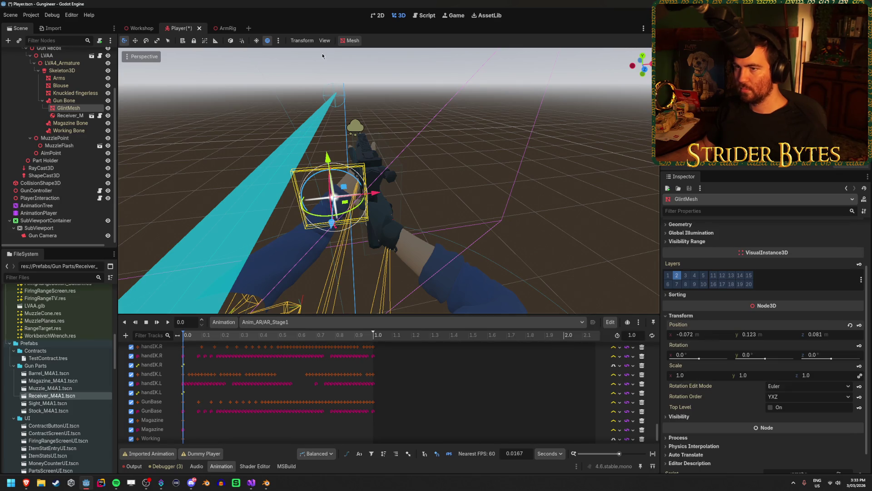
{"action": "scroll", "coordinate": [69, 122], "scroll_direction": "up", "scroll_amount": 3}
{"action": "left_click", "coordinate": [61, 163]}
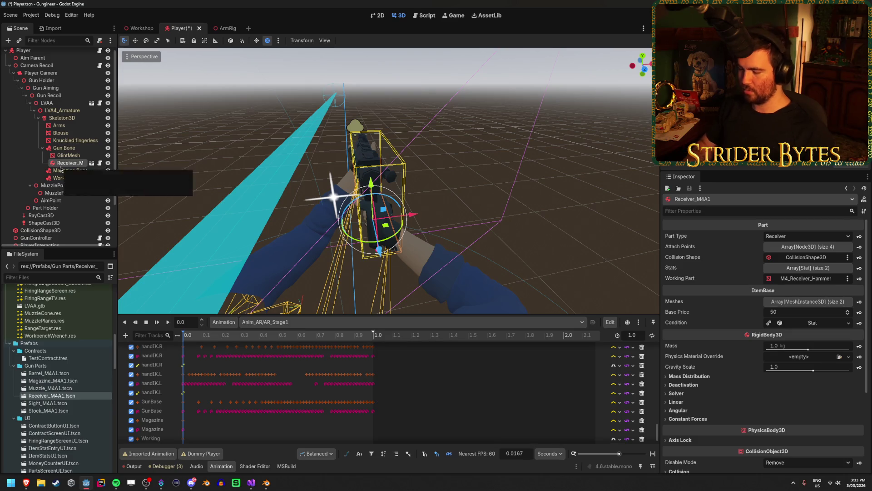
Step: Delete the temporary Receiver_M4A1 node and turn off Editable Children on LVAA
{"action": "key", "text": "Delete"}
{"action": "key", "text": "Return"}
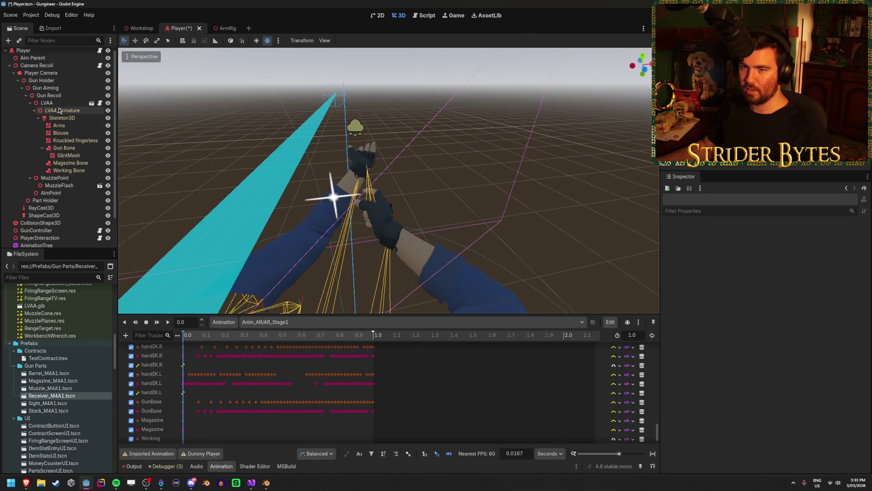
{"action": "left_click", "coordinate": [48, 104]}
{"action": "right_click", "coordinate": [69, 105]}
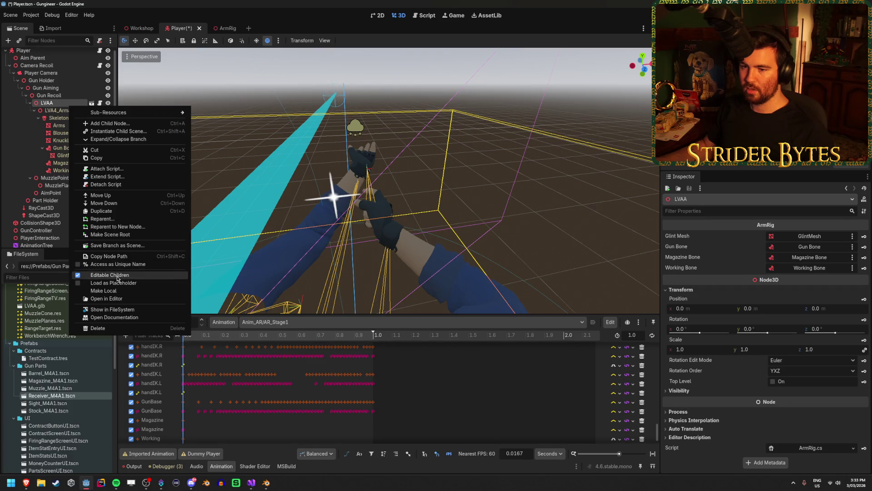
{"action": "left_click", "coordinate": [117, 276]}
{"action": "left_click", "coordinate": [383, 253]}
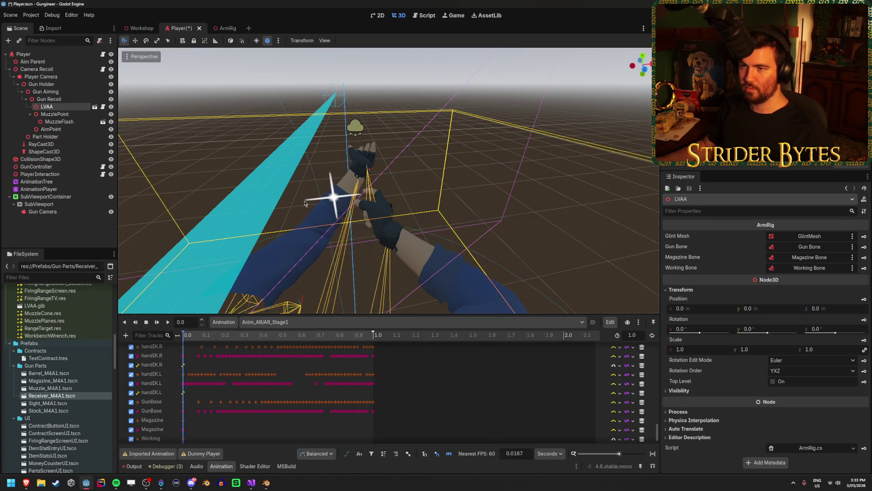
Step: In ArmRig, paste position -0.072, 0.123, 0.081 into GlintMesh and save
{"action": "left_click", "coordinate": [225, 28]}
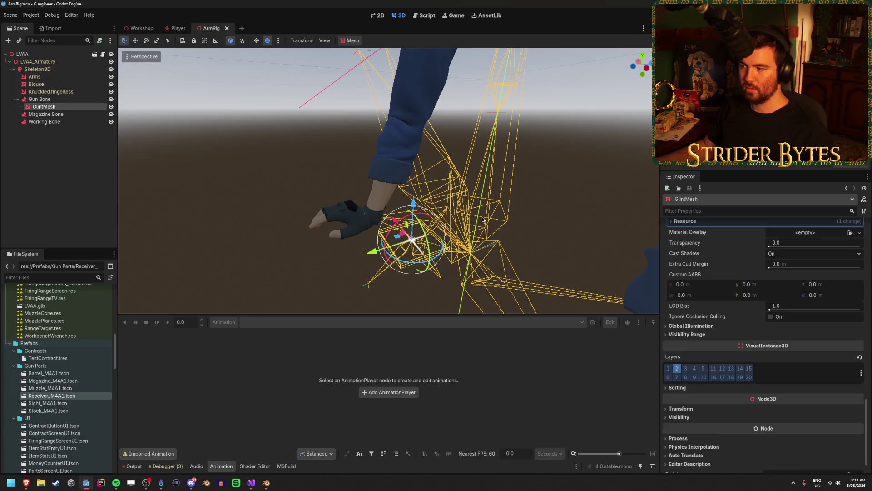
{"action": "scroll", "coordinate": [763, 364], "scroll_direction": "down", "scroll_amount": 1}
{"action": "left_click", "coordinate": [680, 385]}
{"action": "right_click", "coordinate": [682, 395]}
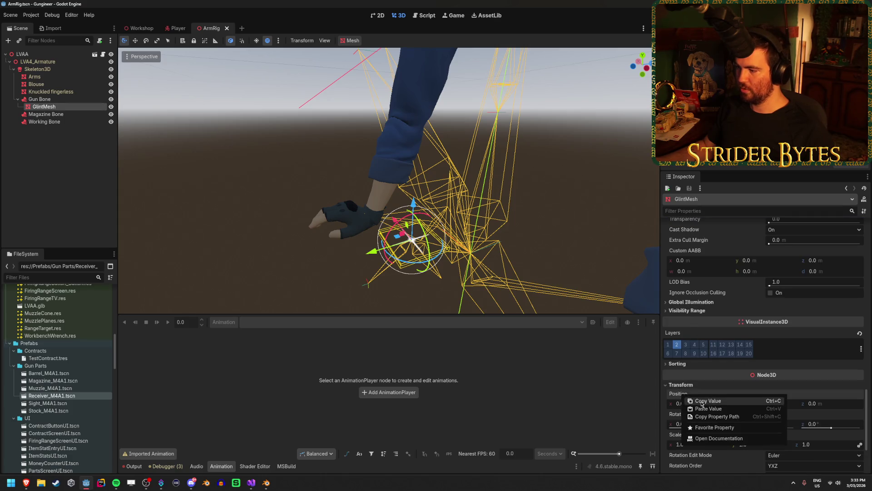
{"action": "left_click", "coordinate": [754, 412]}
{"action": "key", "text": "ctrl+s"}
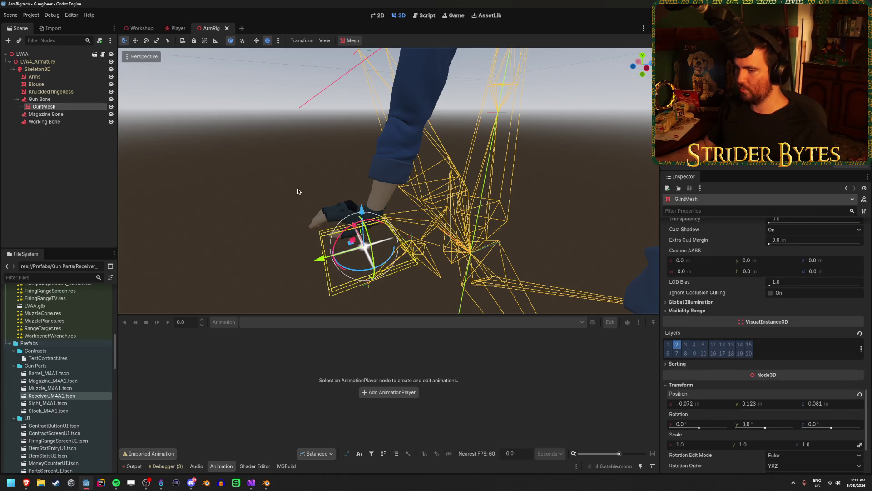
{"action": "scroll", "coordinate": [727, 342], "scroll_direction": "down", "scroll_amount": 2}
{"action": "scroll", "coordinate": [727, 342], "scroll_direction": "up", "scroll_amount": 6}
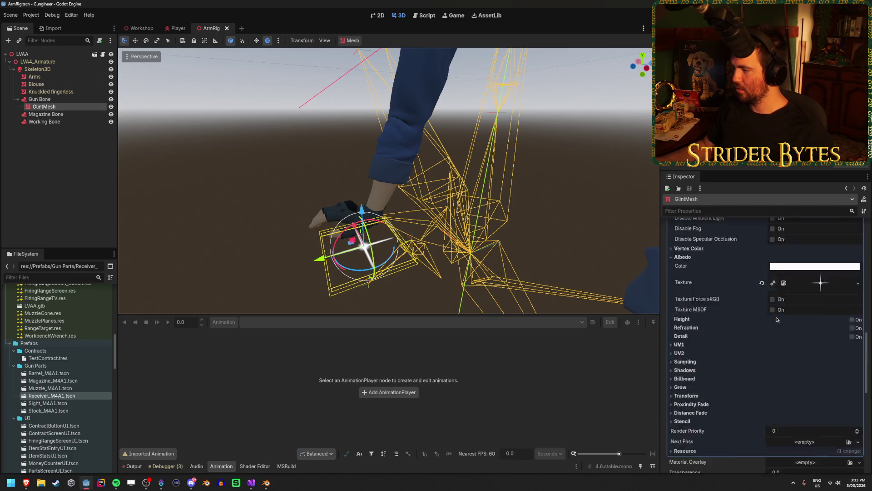
{"action": "left_click", "coordinate": [685, 316]}
{"action": "left_click", "coordinate": [813, 325]}
Step: Set the glint material's billboard mode to Enabled, then run the game and reload
{"action": "left_click", "coordinate": [782, 344]}
{"action": "key", "text": "F5"}
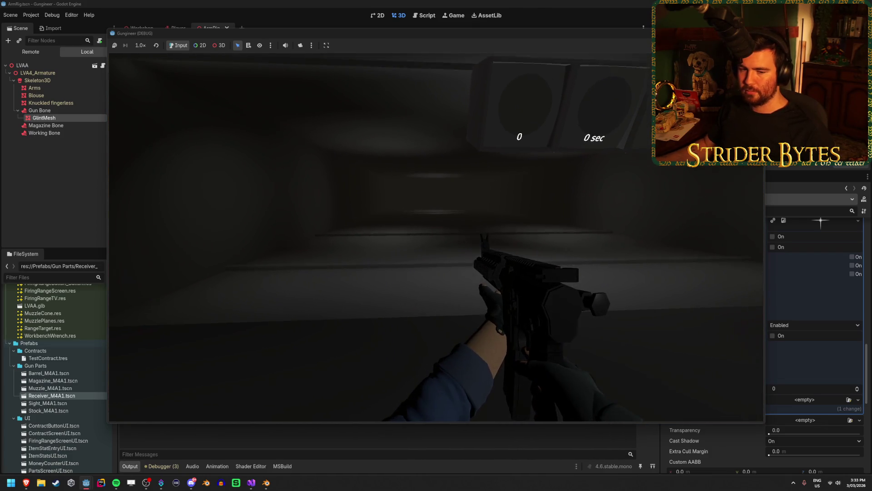
{"action": "key", "text": "r"}
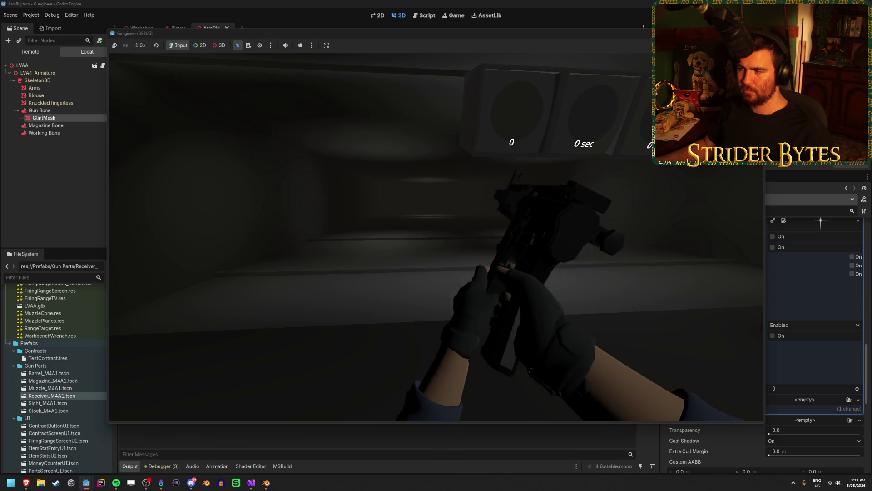
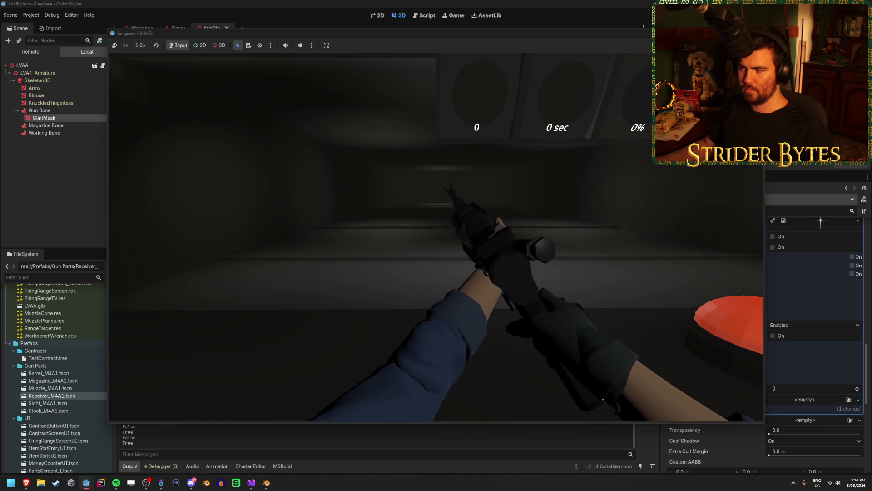
Step: Stop the running game with F8 and return to GunController.cs at the IsReloading = true line in Reload
{"action": "key", "text": "F8"}
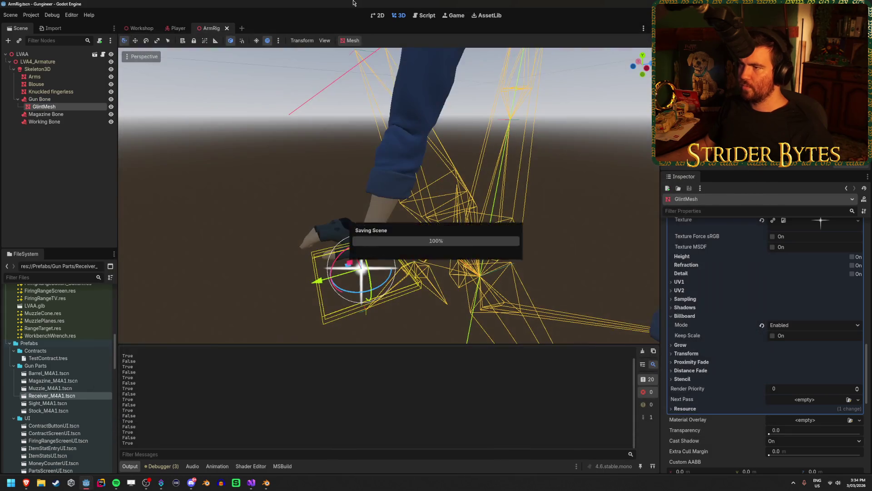
{"action": "left_click", "coordinate": [258, 489]}
{"action": "left_click", "coordinate": [339, 279]}
{"action": "left_click", "coordinate": [345, 277]}
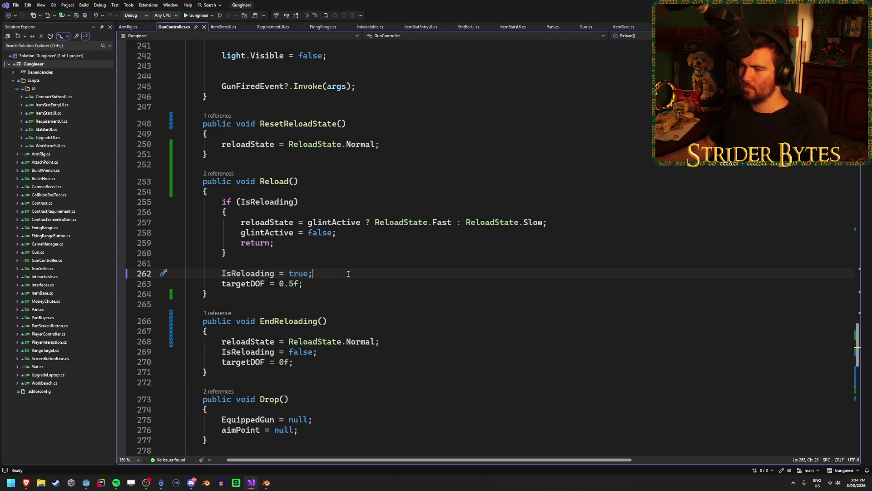
Step: Review ResetReloadState, the IsReloading setter and the IsReloadingEvent and isReloading declarations
{"action": "left_click", "coordinate": [386, 144]}
{"action": "scroll", "coordinate": [364, 227], "scroll_direction": "up", "scroll_amount": 20}
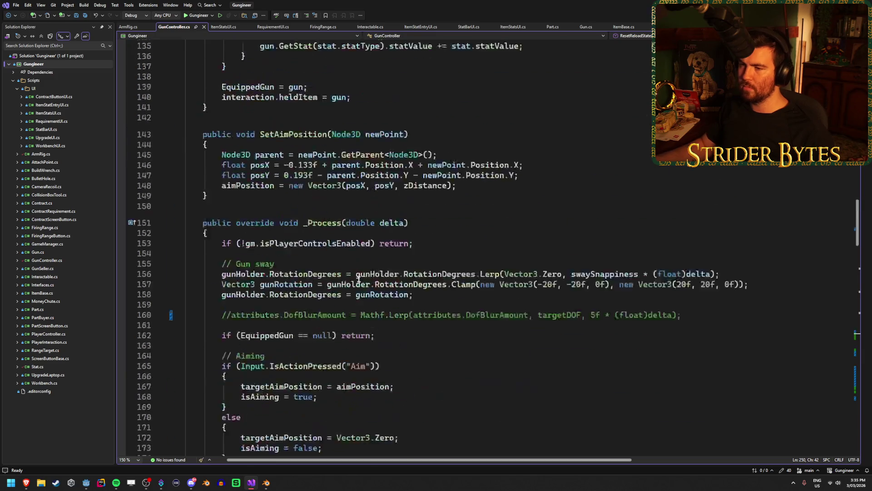
{"action": "scroll", "coordinate": [358, 285], "scroll_direction": "down", "scroll_amount": 5}
{"action": "scroll", "coordinate": [358, 285], "scroll_direction": "up", "scroll_amount": 5}
{"action": "scroll", "coordinate": [358, 285], "scroll_direction": "down", "scroll_amount": 3}
{"action": "left_click", "coordinate": [243, 282]}
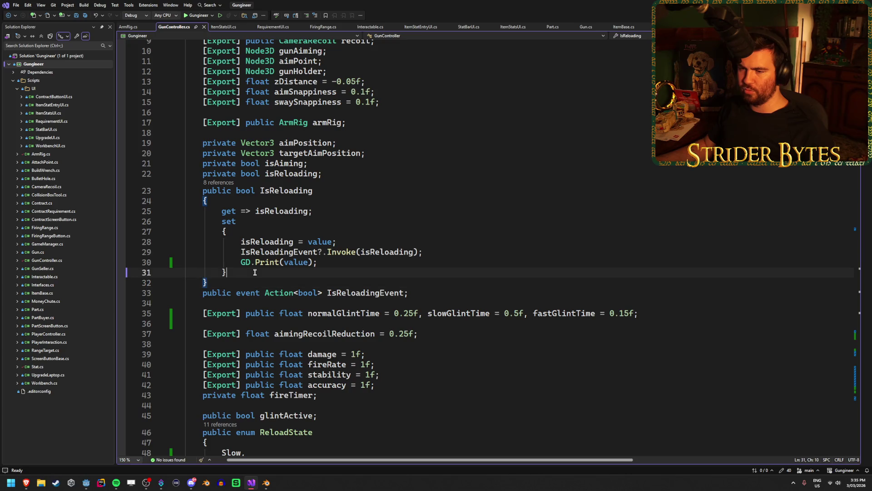
{"action": "left_click", "coordinate": [260, 272]}
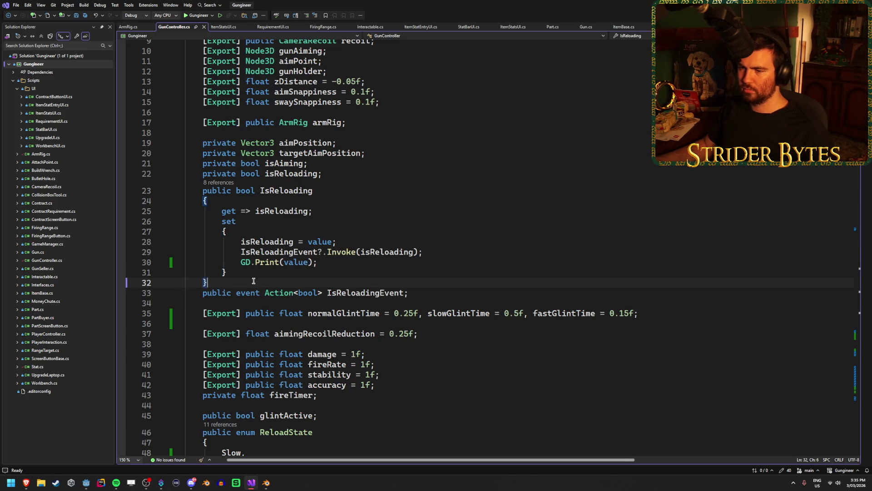
{"action": "left_click", "coordinate": [443, 297]}
{"action": "left_click", "coordinate": [317, 283]}
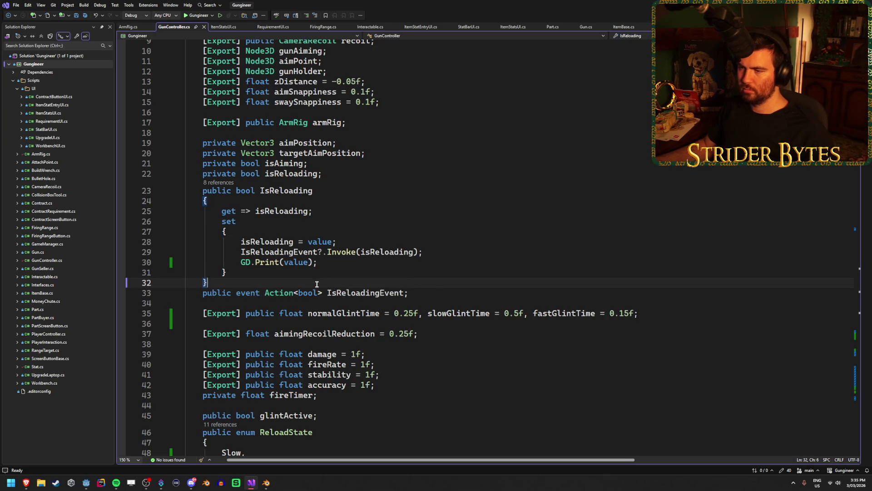
{"action": "left_click", "coordinate": [343, 169]}
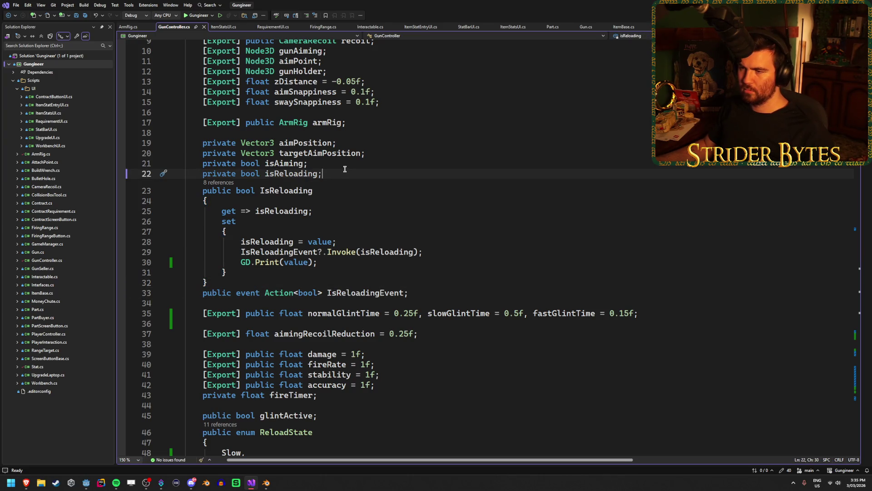
Step: Save GunController.cs and open a blank line below the IsReloadingEvent declaration
{"action": "key", "text": "Return"}
{"action": "type", "text": "pu"}
{"action": "key", "text": "BackSpace"}
{"action": "key", "text": "BackSpace"}
{"action": "key", "text": "BackSpace"}
{"action": "key", "text": "BackSpace"}
{"action": "key", "text": "ctrl+s"}
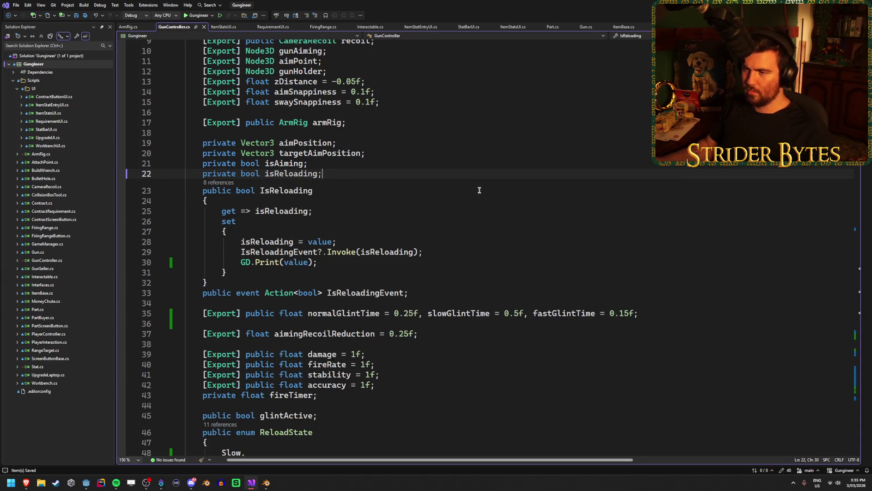
{"action": "left_click", "coordinate": [415, 293]}
{"action": "key", "text": "Return"}
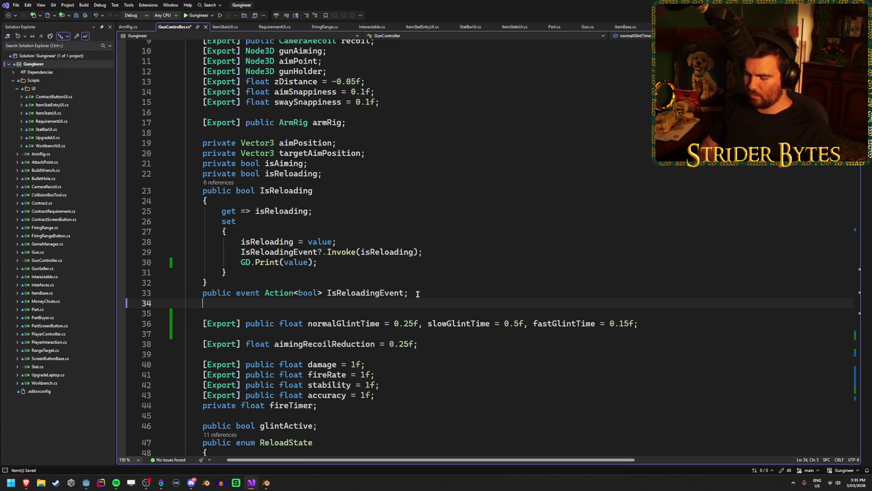
Step: Declare 'private bool activeReloadAttempted;' below IsReloadingEvent and save the script
{"action": "type", "text": "pr"}
{"action": "key", "text": "Tab"}
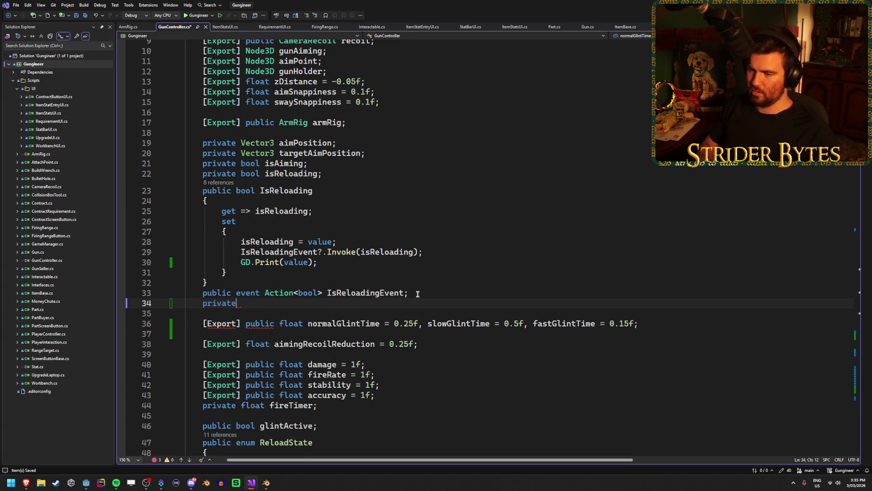
{"action": "type", "text": " bool activ"}
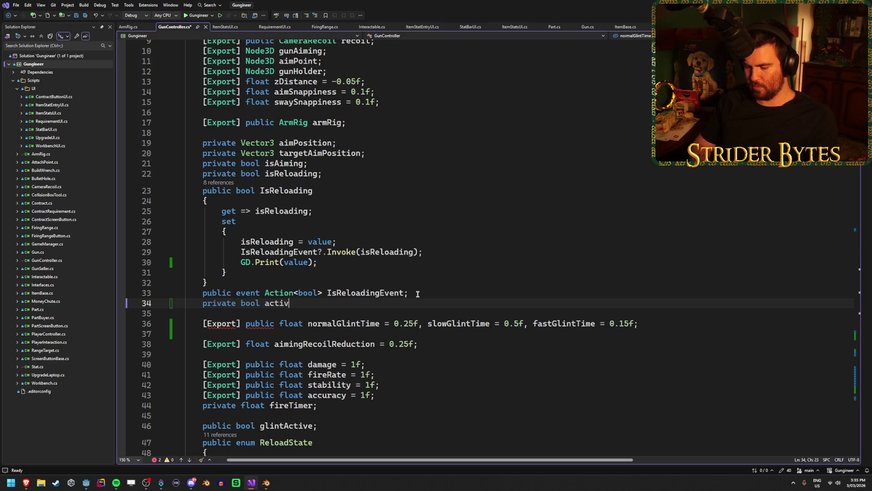
{"action": "type", "text": "eReload"}
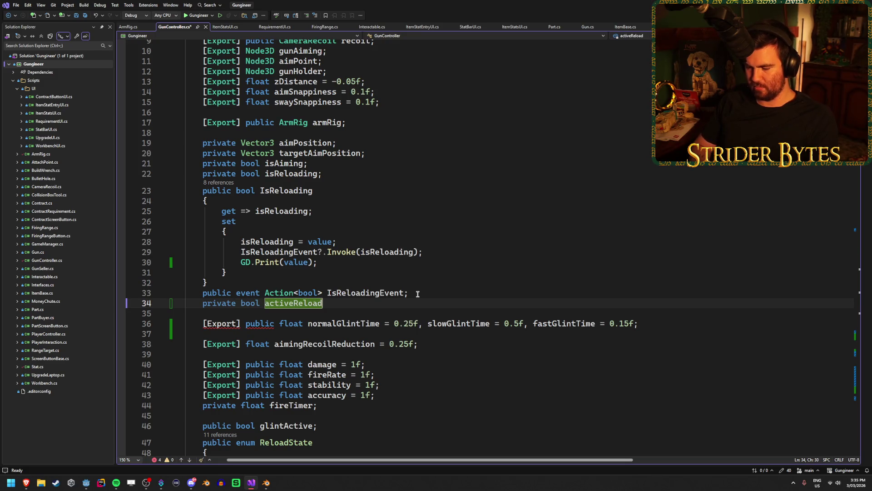
{"action": "type", "text": "Attempted;"}
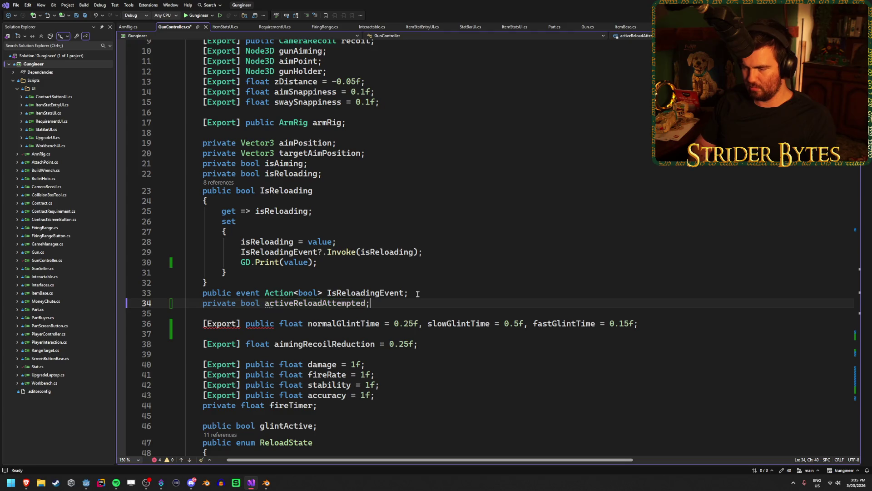
{"action": "key", "text": "ctrl+s"}
{"action": "scroll", "coordinate": [235, 329], "scroll_direction": "down", "scroll_amount": 20}
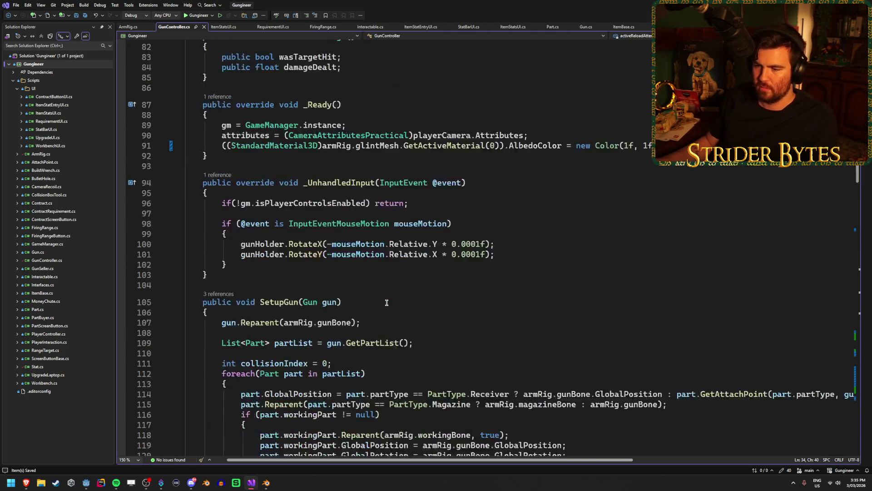
Step: Make ResetReloadState also reset activeReloadAttempted
{"action": "scroll", "coordinate": [388, 300], "scroll_direction": "down", "scroll_amount": 20}
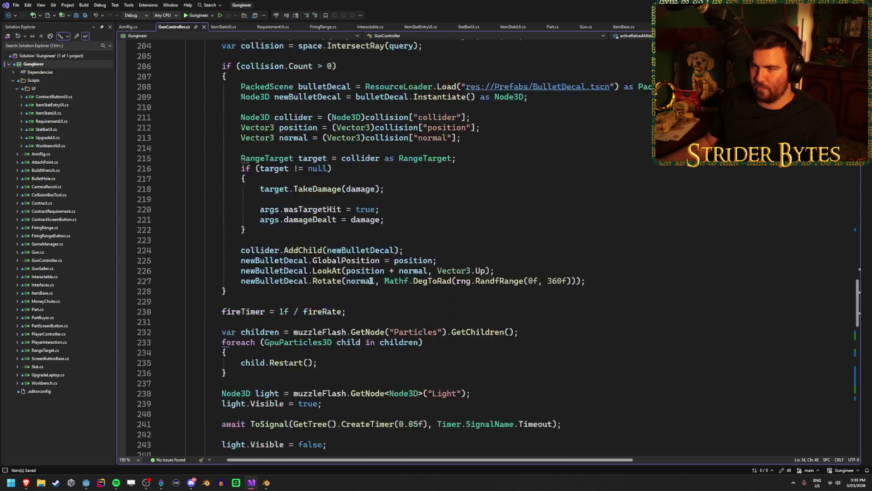
{"action": "left_click", "coordinate": [436, 227]}
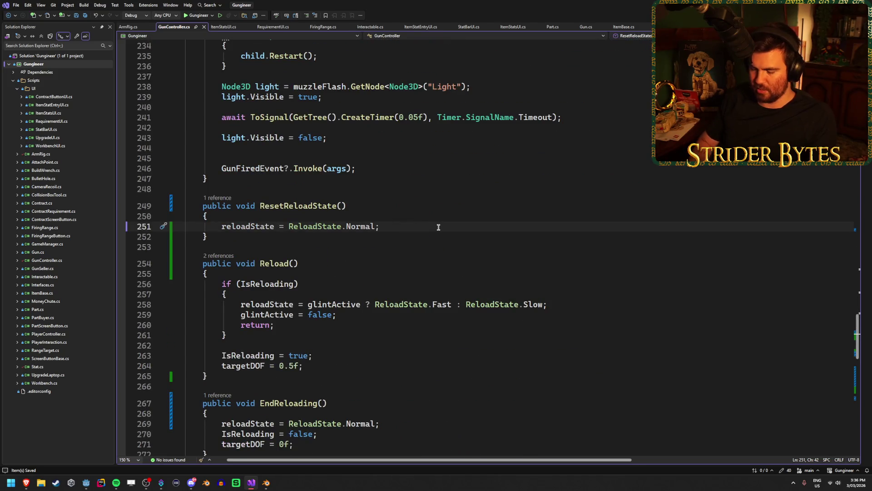
{"action": "key", "text": "Return"}
{"action": "type", "text": "active"}
{"action": "key", "text": "Tab"}
{"action": "key", "text": "Tab"}
{"action": "scroll", "coordinate": [371, 224], "scroll_direction": "down", "scroll_amount": 2}
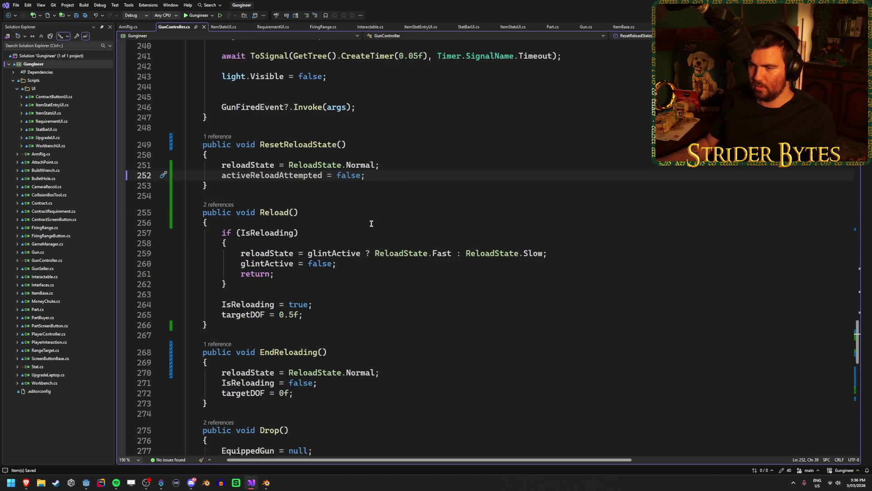
Step: Add an if (!activeReloadAttempted) check inside Reload's IsReloading block
{"action": "left_click", "coordinate": [358, 266]}
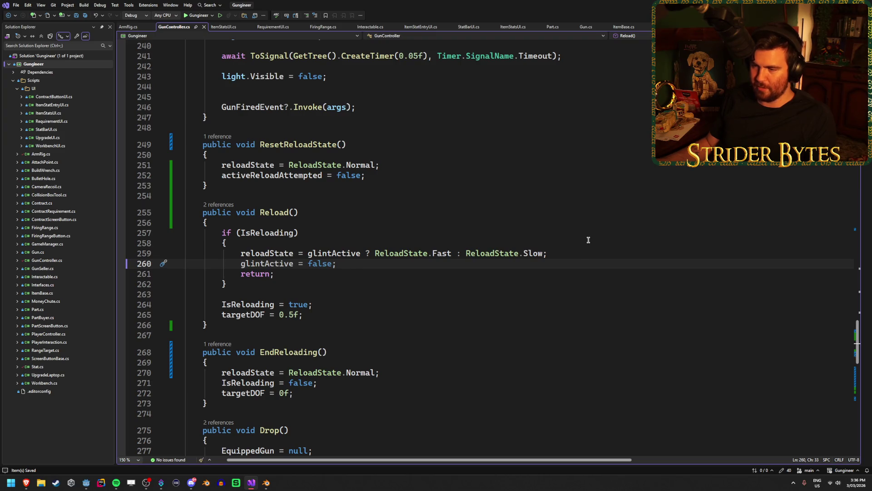
{"action": "left_click", "coordinate": [335, 234]}
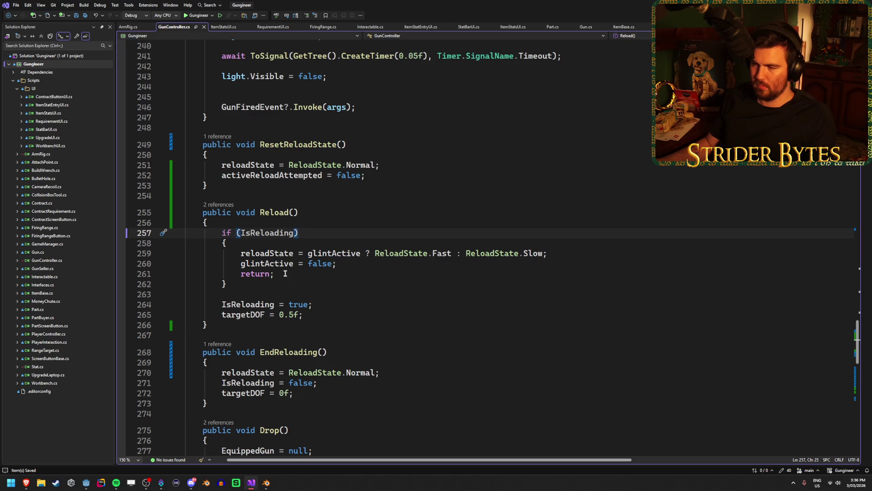
{"action": "left_click", "coordinate": [347, 239]}
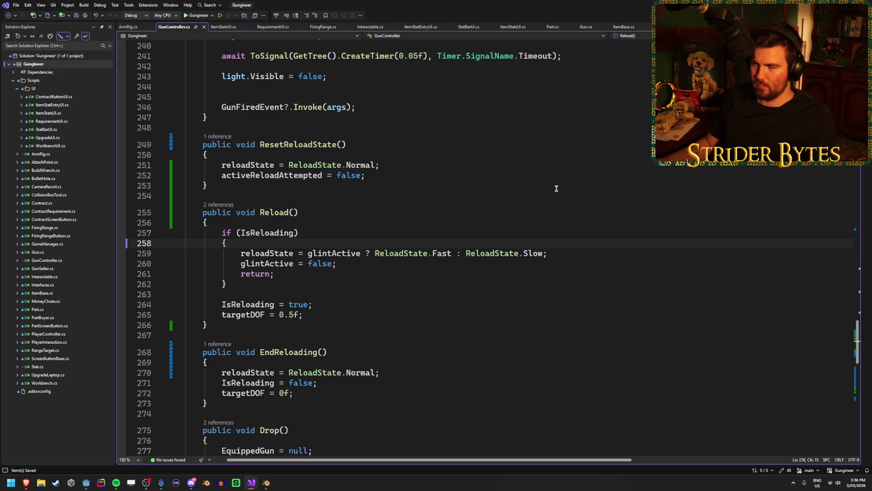
{"action": "key", "text": "Return"}
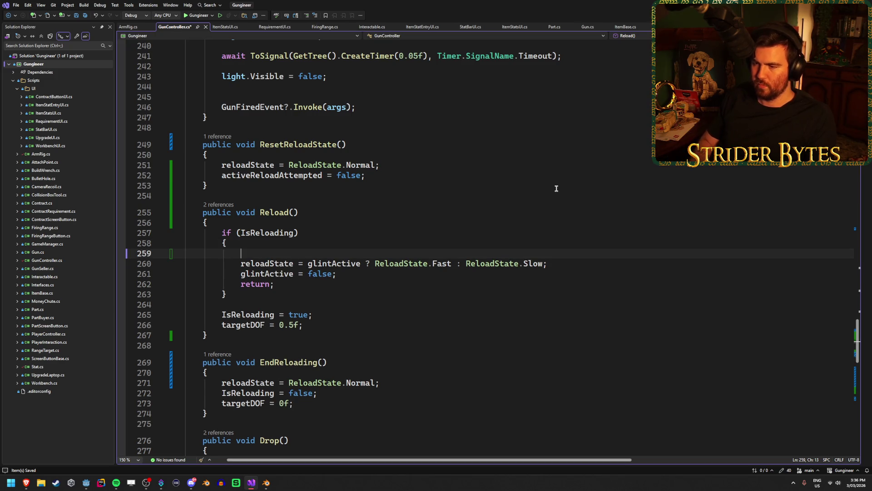
{"action": "type", "text": "if (activ"}
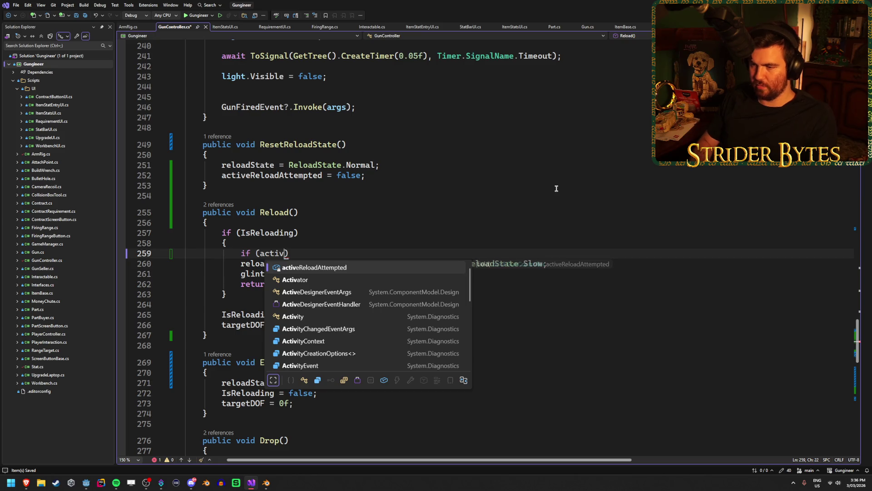
{"action": "key", "text": "Tab"}
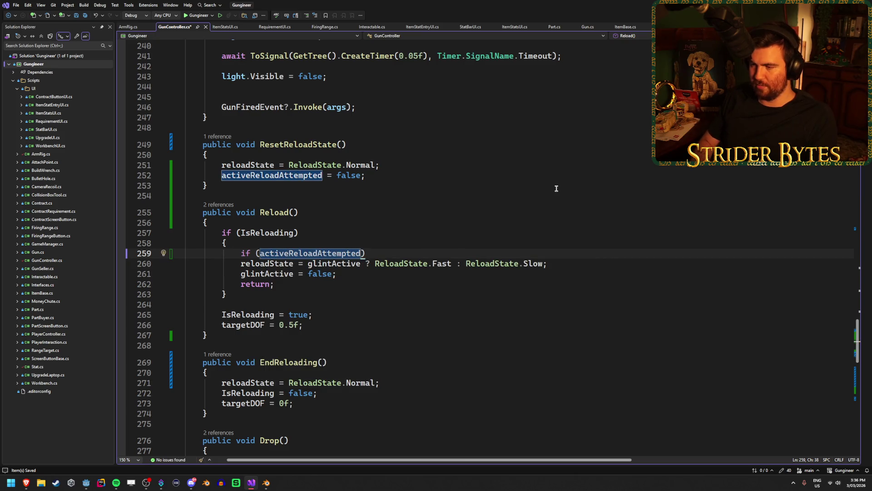
{"action": "left_click", "coordinate": [261, 253]}
{"action": "type", "text": "!"}
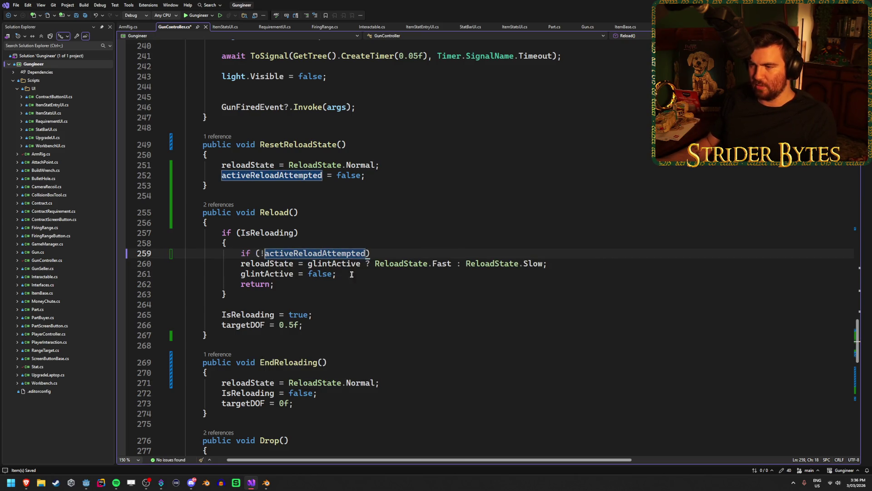
Step: Move the reloadState and glintActive lines into the new block, then set activeReloadAttempted = true
{"action": "left_click_drag", "start_coordinate": [336, 274], "coordinate": [136, 263]}
{"action": "key", "text": "ctrl+x"}
{"action": "left_click", "coordinate": [395, 250]}
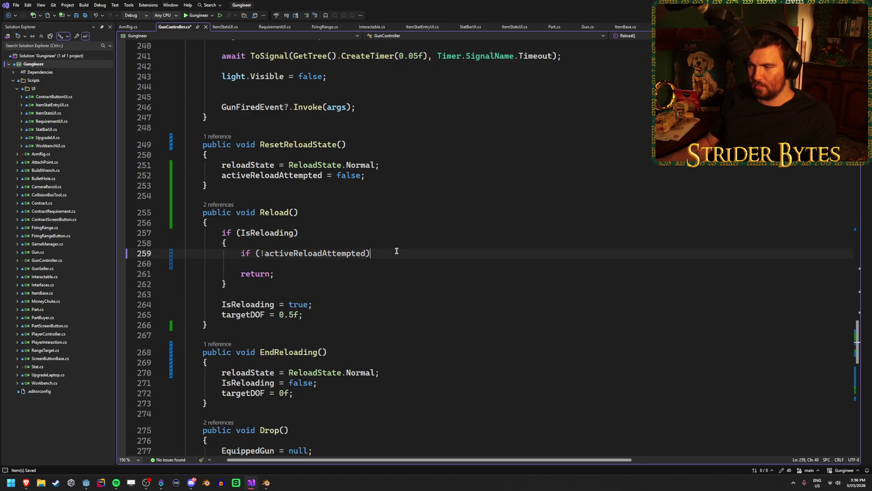
{"action": "key", "text": "Return"}
{"action": "type", "text": "{"}
{"action": "key", "text": "Return"}
{"action": "key", "text": "ctrl+v"}
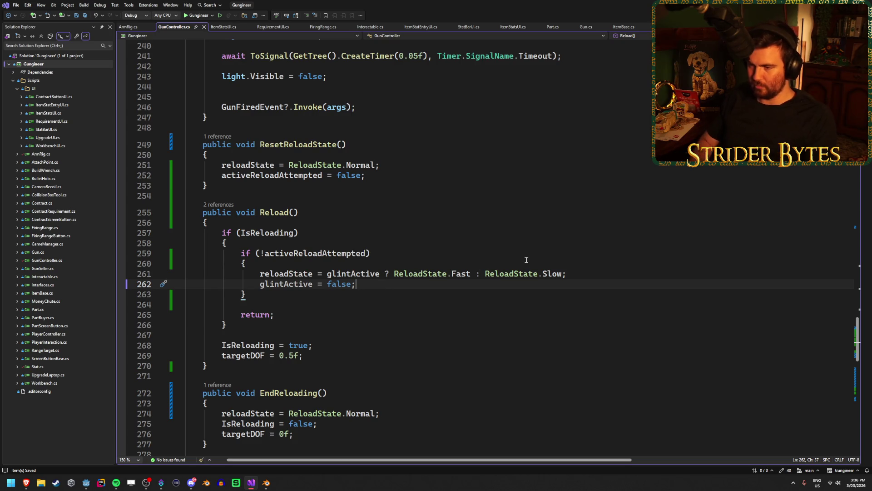
{"action": "key", "text": "Return"}
{"action": "type", "text": "activ"}
{"action": "key", "text": "Tab"}
{"action": "type", "text": "= true;"}
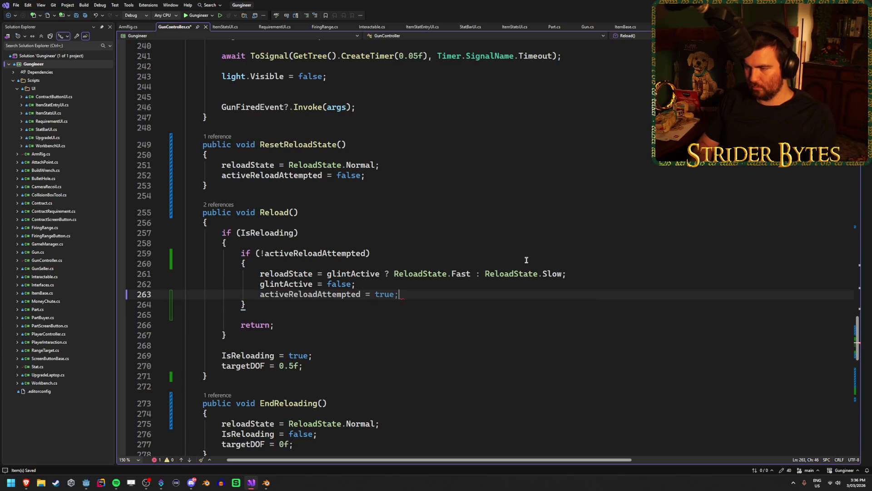
Step: Review the finished activeReloadAttempted check in Reload
{"action": "left_click", "coordinate": [294, 317]}
{"action": "left_click", "coordinate": [402, 252]}
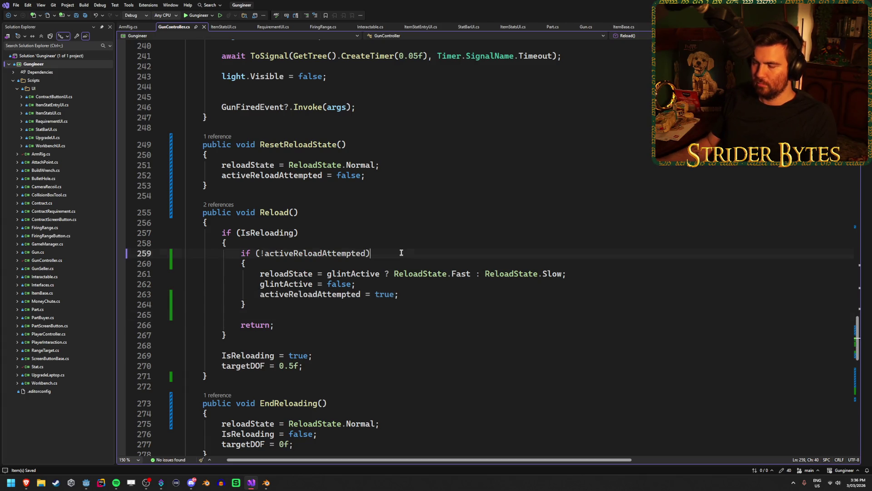
{"action": "left_click", "coordinate": [401, 242]}
{"action": "left_click", "coordinate": [402, 230]}
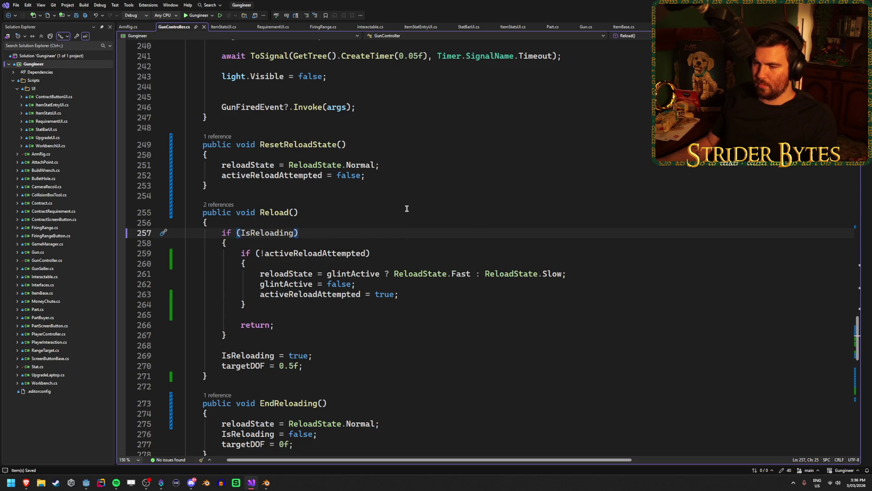
{"action": "scroll", "coordinate": [487, 327], "scroll_direction": "down", "scroll_amount": 3}
{"action": "scroll", "coordinate": [486, 328], "scroll_direction": "up", "scroll_amount": 2}
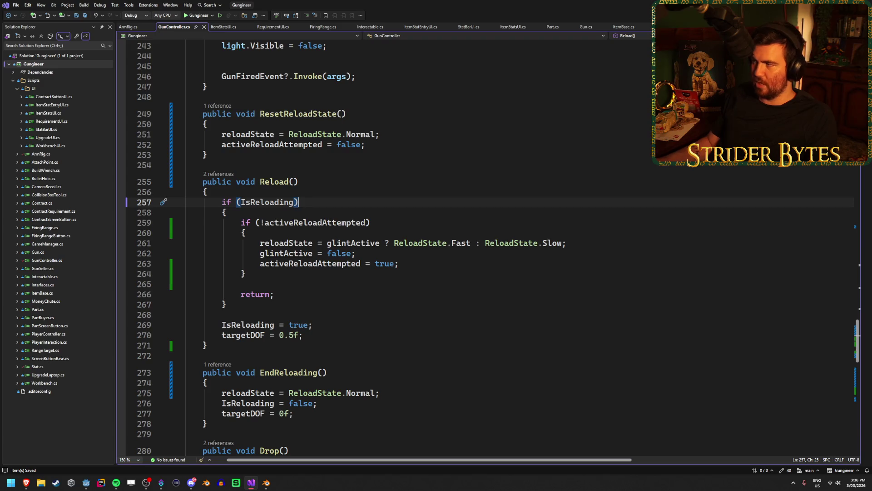
{"action": "key", "text": "alt+Tab"}
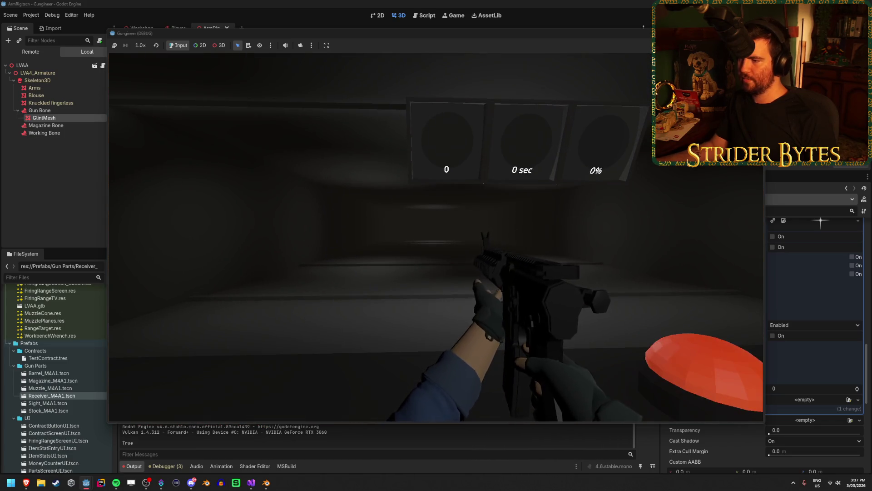
Step: Play-test two rifle reloads with R, watch Output log True/False, then stop the game
{"action": "key", "text": "r"}
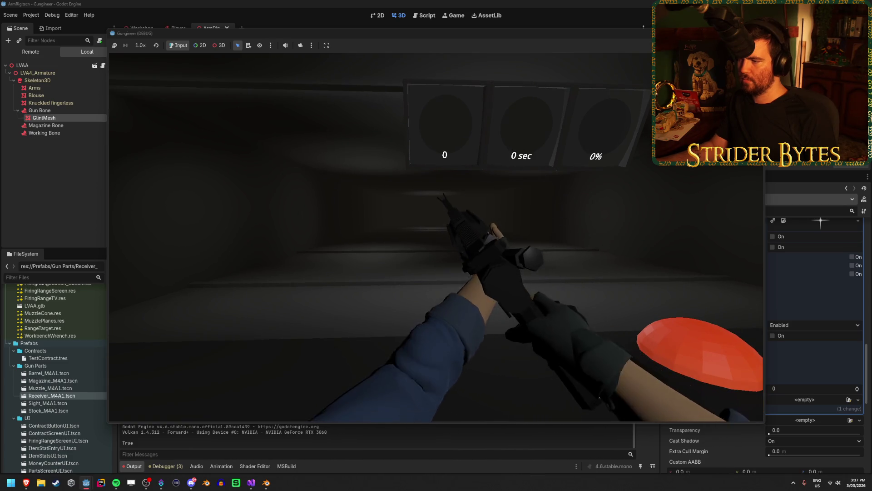
{"action": "key", "text": "r"}
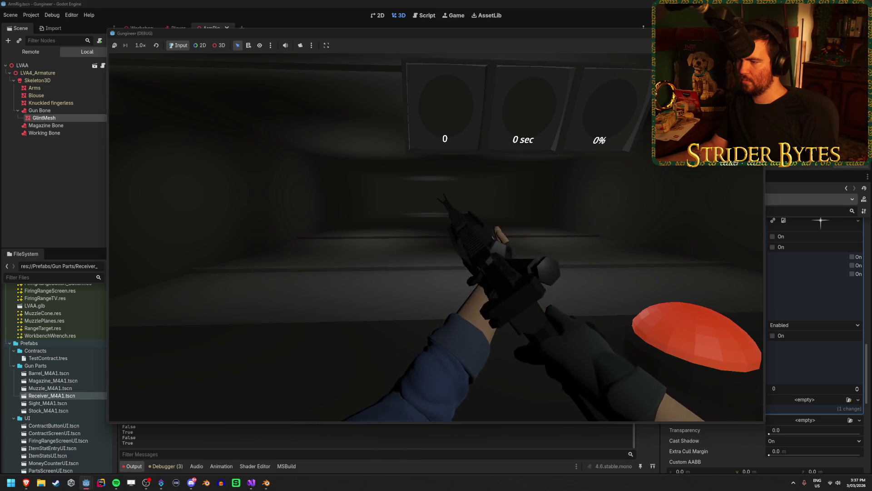
{"action": "key", "text": "F8"}
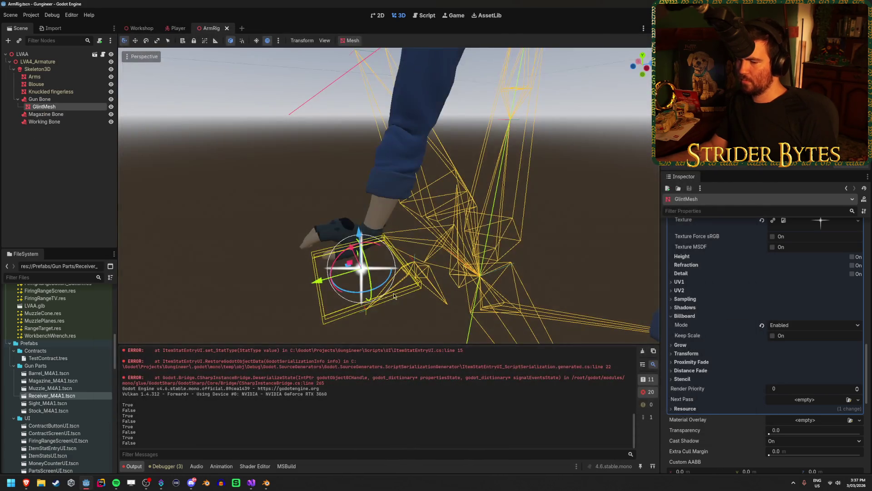
{"action": "left_click", "coordinate": [253, 482]}
Step: Add GD.Print(reloadState); right after activeReloadAttempted = true; in Reload
{"action": "left_click", "coordinate": [437, 263]}
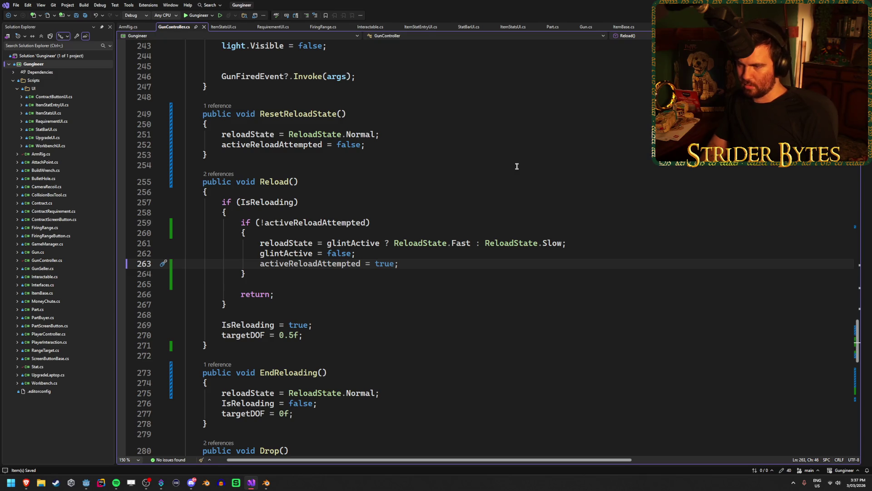
{"action": "key", "text": "Return"}
{"action": "type", "text": "GD."}
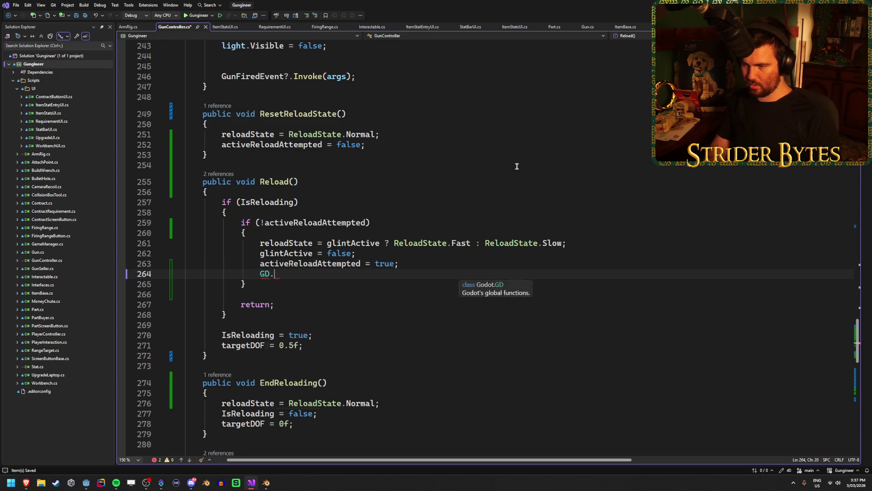
{"action": "type", "text": "Print(reload"}
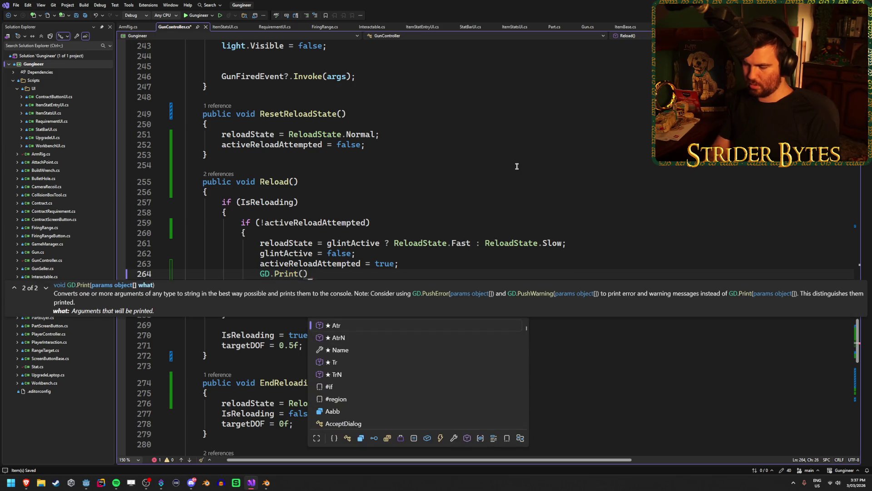
{"action": "key", "text": "Down"}
{"action": "key", "text": "Tab"}
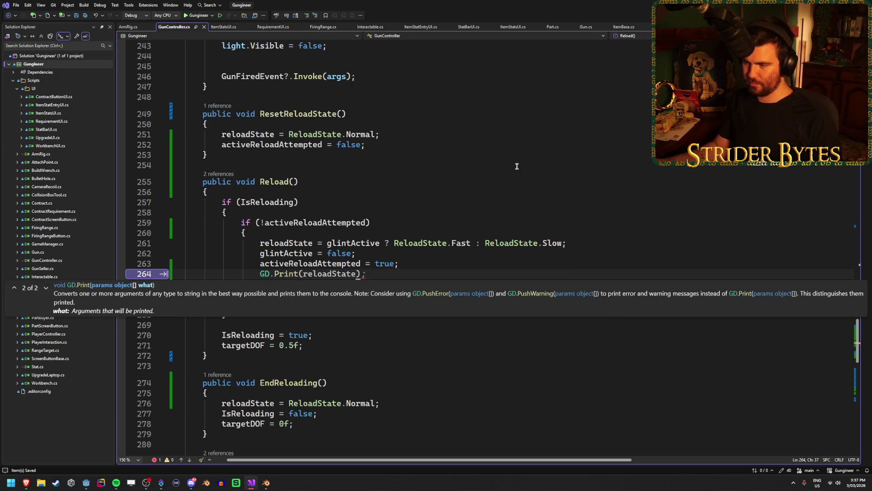
{"action": "type", "text": ");"}
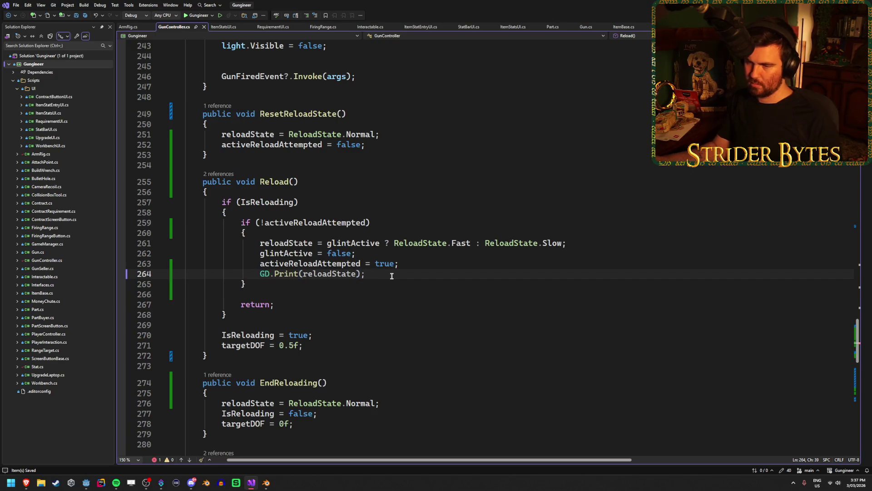
{"action": "scroll", "coordinate": [347, 271], "scroll_direction": "up", "scroll_amount": 12}
{"action": "scroll", "coordinate": [347, 272], "scroll_direction": "up", "scroll_amount": 4}
{"action": "scroll", "coordinate": [347, 272], "scroll_direction": "down", "scroll_amount": 19}
{"action": "scroll", "coordinate": [347, 272], "scroll_direction": "up", "scroll_amount": 4}
{"action": "scroll", "coordinate": [348, 272], "scroll_direction": "up", "scroll_amount": 20}
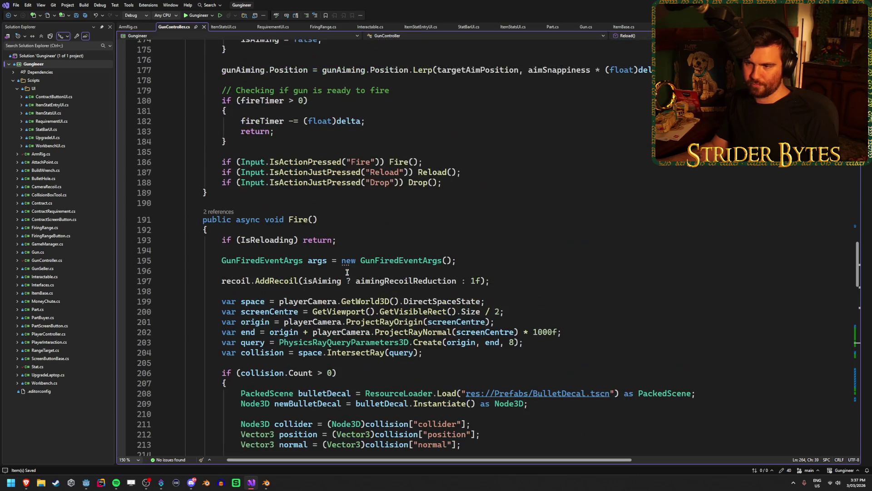
{"action": "scroll", "coordinate": [347, 273], "scroll_direction": "down", "scroll_amount": 4}
{"action": "scroll", "coordinate": [347, 273], "scroll_direction": "up", "scroll_amount": 20}
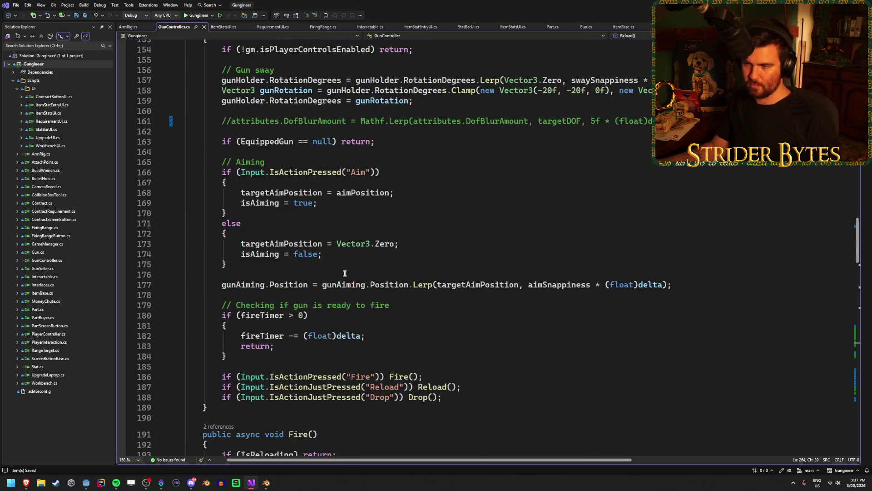
{"action": "scroll", "coordinate": [345, 274], "scroll_direction": "up", "scroll_amount": 15}
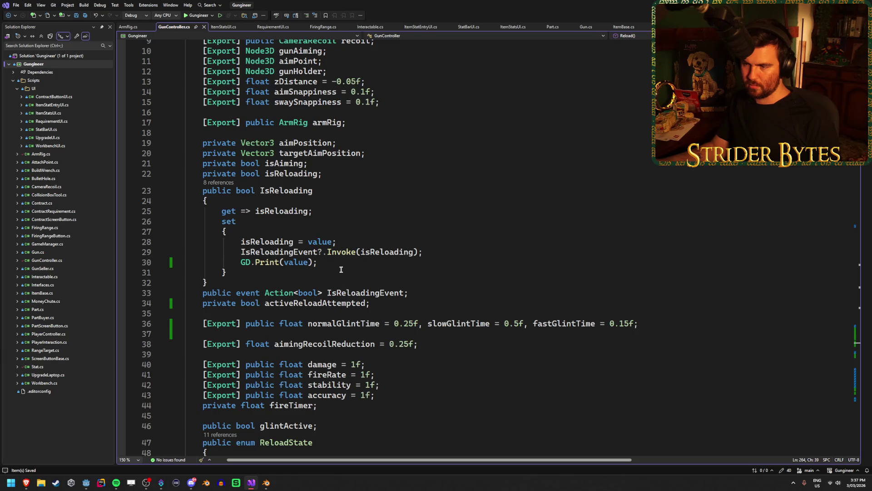
Step: Delete GD.Print(value) from the IsReloading setter, then rerun the game to log Fast/Slow states
{"action": "left_click", "coordinate": [341, 264]}
{"action": "key", "text": "ctrl+x"}
{"action": "key", "text": "alt+Tab"}
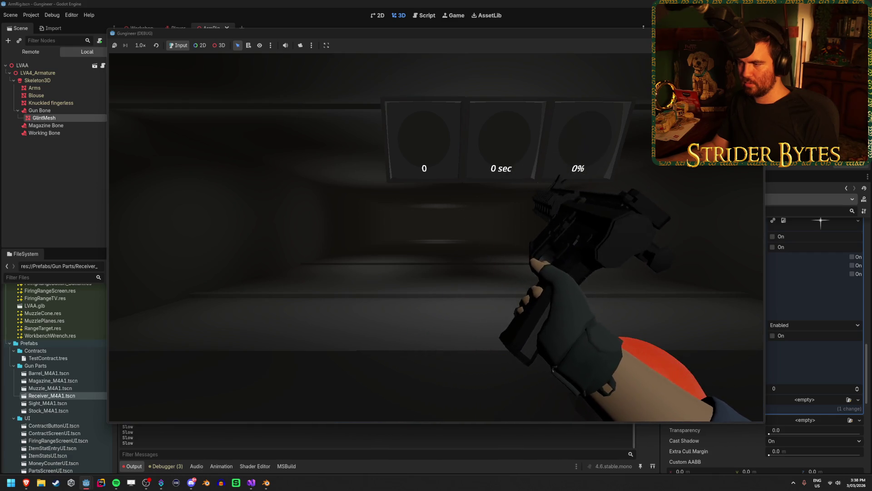
{"action": "key", "text": "F8"}
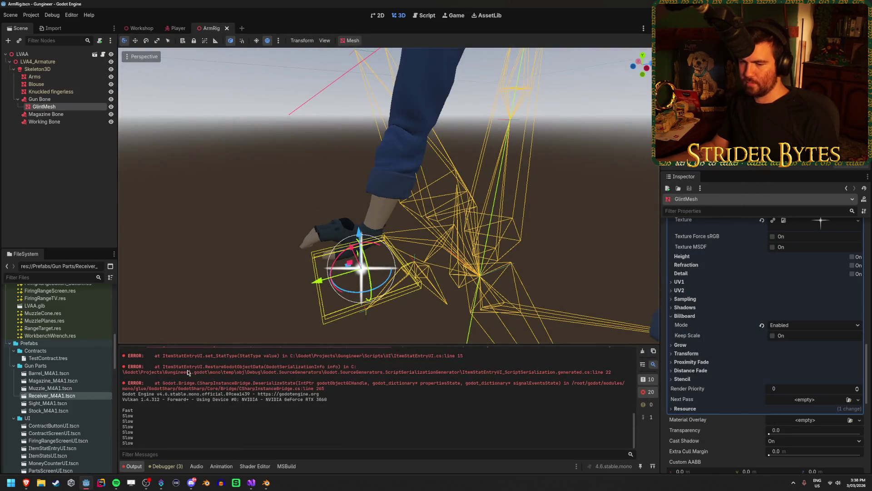
Step: In the Player AnimationTree's Stage 2, read the advance expressions of the Slow, Normal and Fast start transitions
{"action": "left_click", "coordinate": [178, 28]}
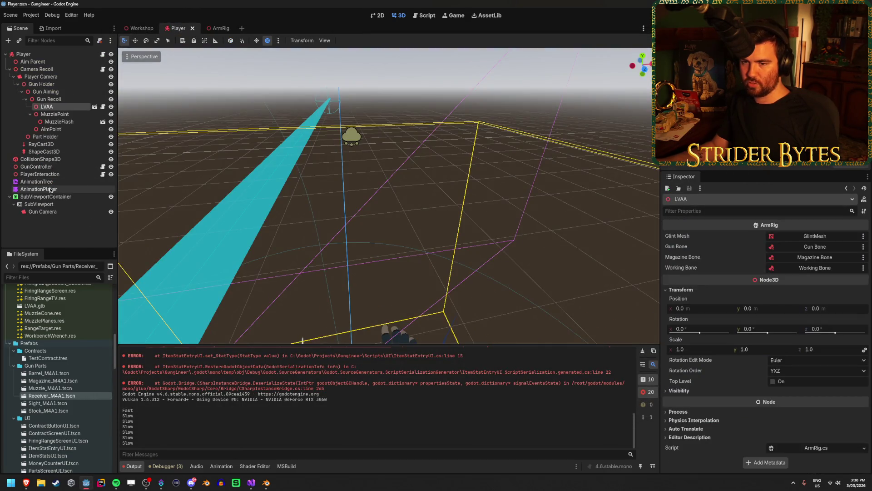
{"action": "left_click", "coordinate": [36, 182]}
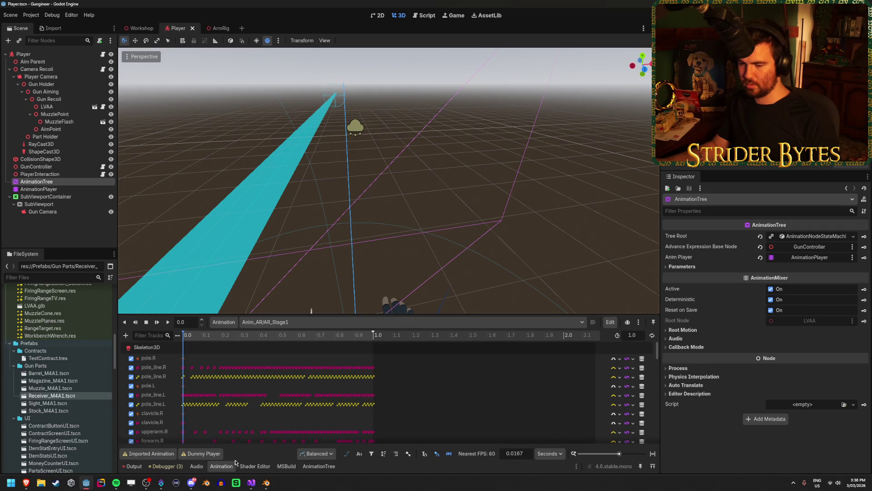
{"action": "left_click", "coordinate": [318, 466]}
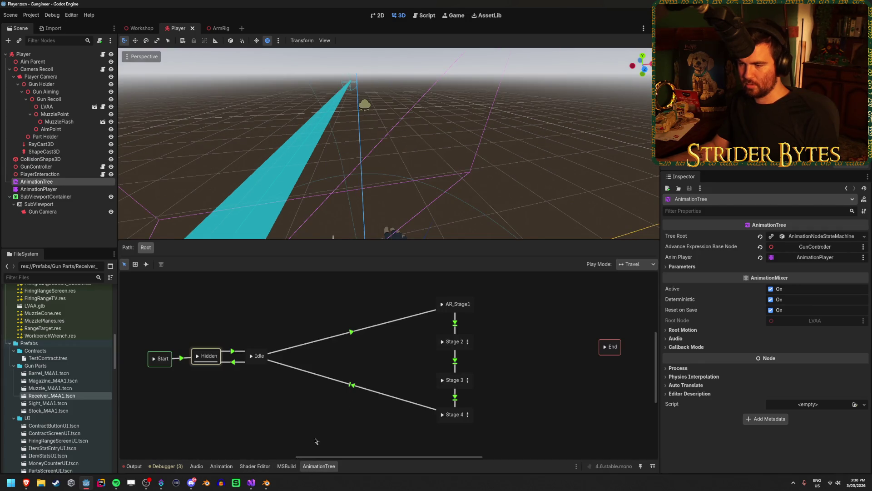
{"action": "left_click", "coordinate": [468, 342]}
{"action": "left_click", "coordinate": [354, 378]}
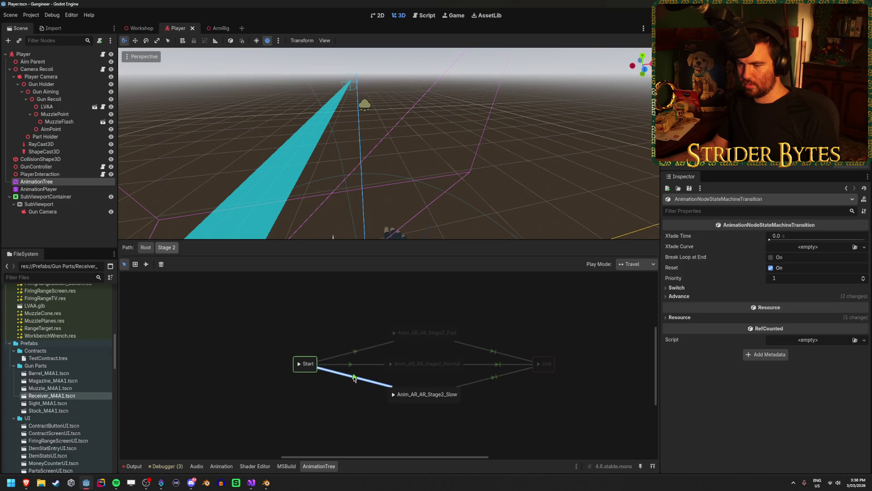
{"action": "left_click", "coordinate": [676, 297]}
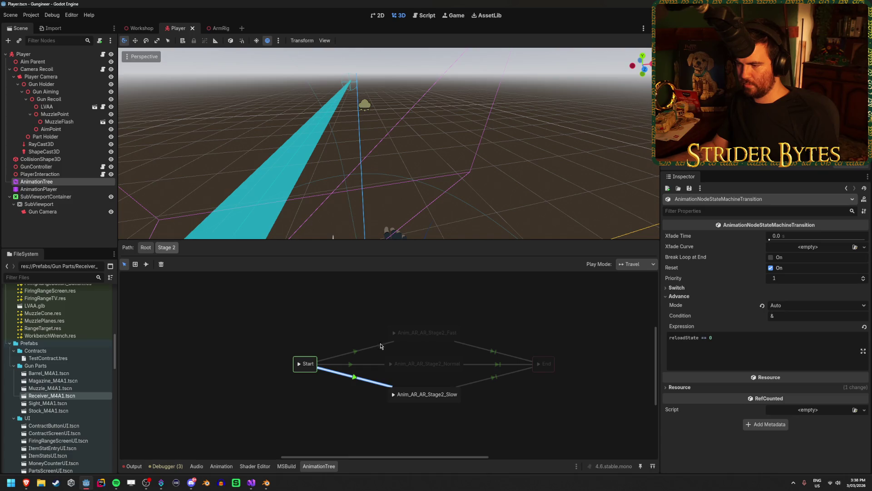
{"action": "left_click", "coordinate": [353, 367]}
{"action": "left_click", "coordinate": [679, 296]}
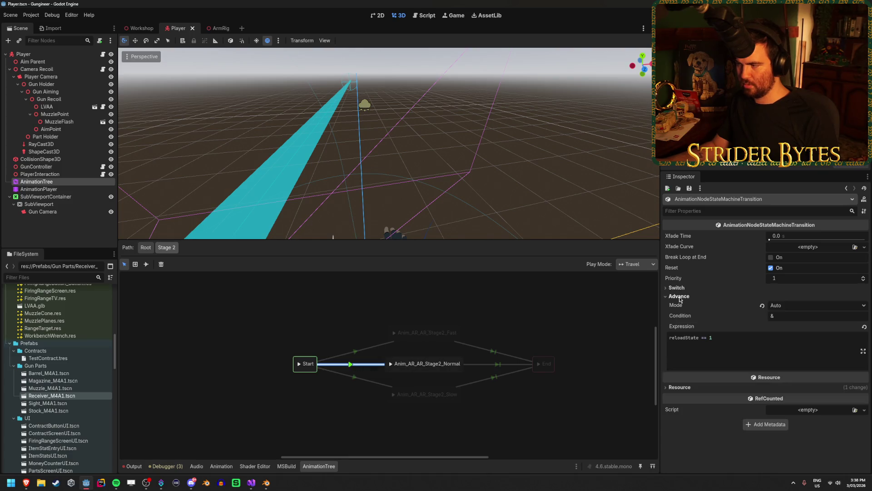
{"action": "left_click", "coordinate": [362, 353]}
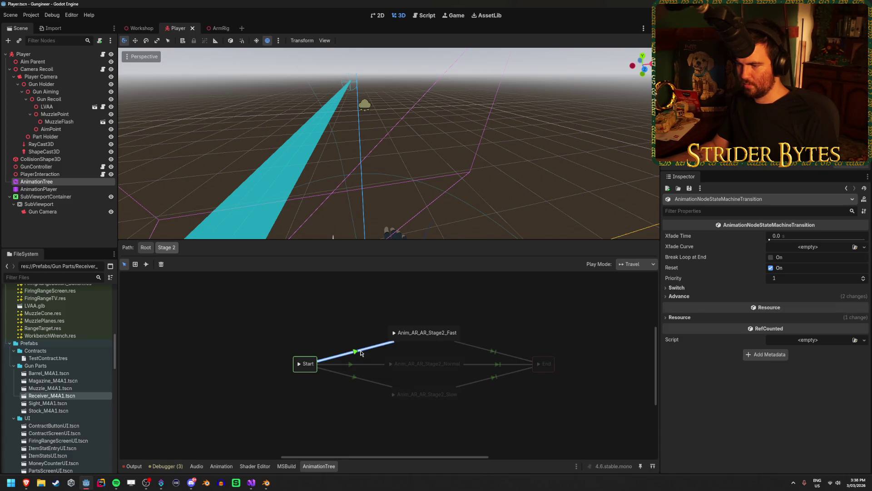
{"action": "left_click", "coordinate": [696, 296]}
{"action": "left_click", "coordinate": [351, 298]}
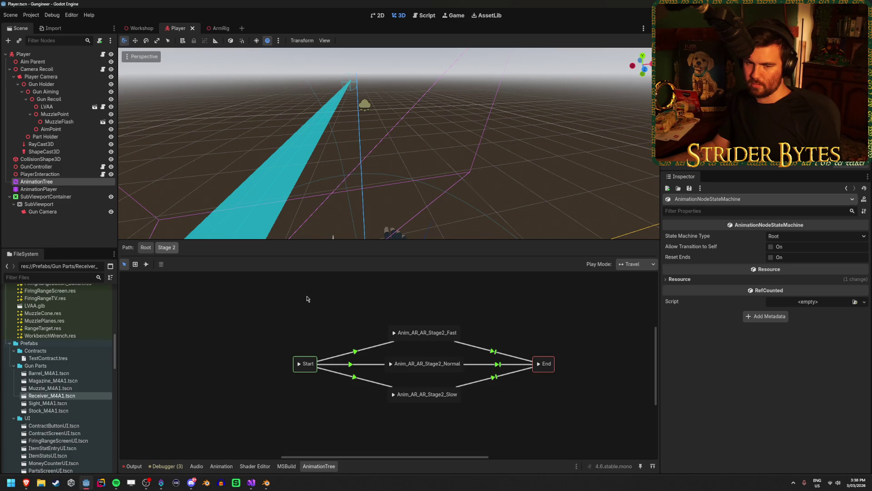
Step: Compare the Stage 2 start transitions again, including the Slow transition's switch mode
{"action": "left_click", "coordinate": [358, 379]}
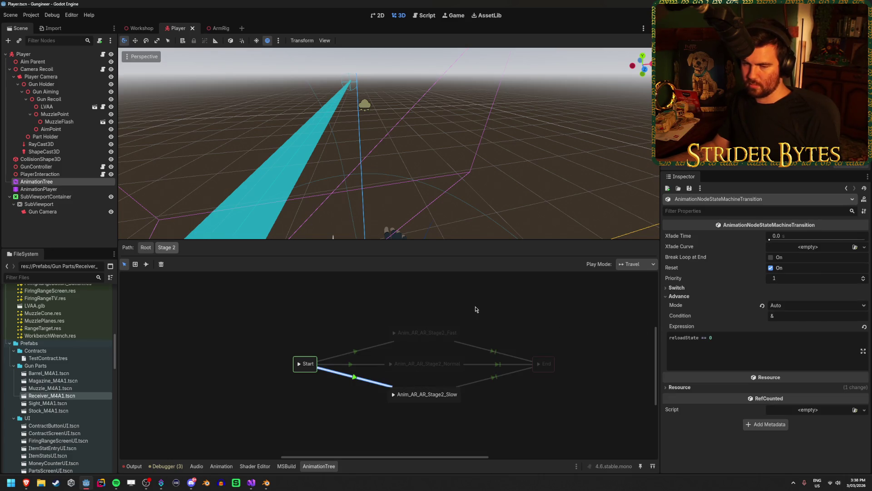
{"action": "left_click", "coordinate": [304, 331]}
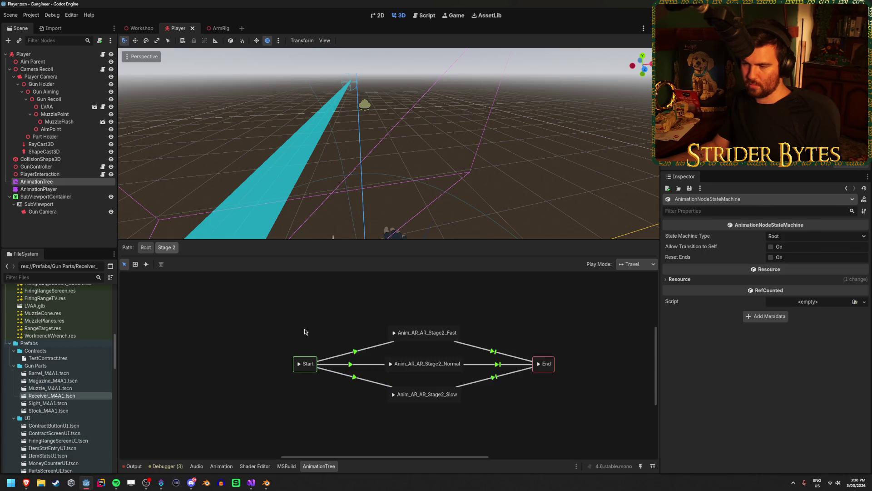
{"action": "left_click", "coordinate": [349, 363]}
{"action": "left_click", "coordinate": [366, 349]}
{"action": "left_click", "coordinate": [355, 380]}
{"action": "left_click", "coordinate": [355, 351]}
{"action": "left_click", "coordinate": [352, 363]}
{"action": "left_click", "coordinate": [358, 380]}
{"action": "left_click", "coordinate": [689, 289]}
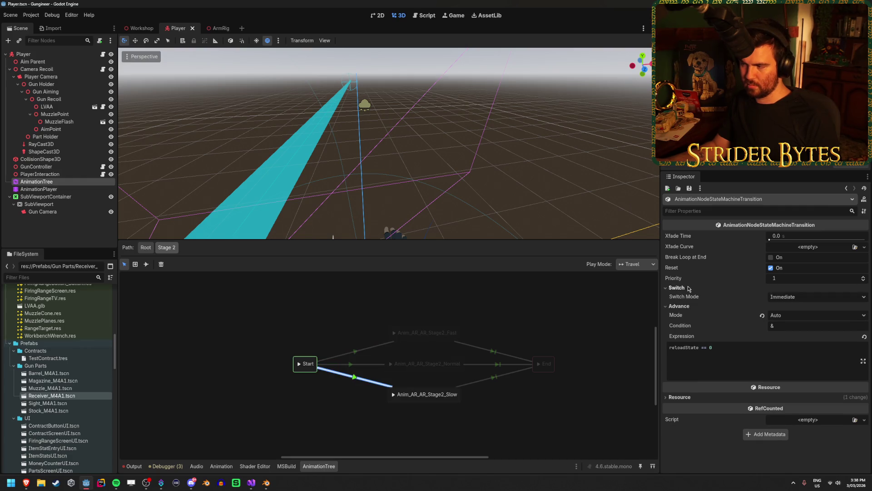
{"action": "left_click", "coordinate": [365, 366]}
{"action": "left_click", "coordinate": [654, 306]}
{"action": "left_click", "coordinate": [356, 381]}
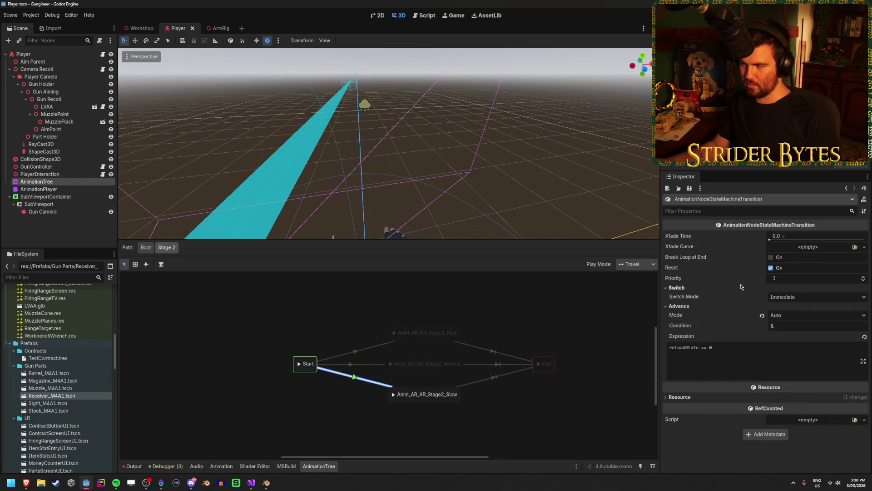
{"action": "left_click", "coordinate": [335, 307]}
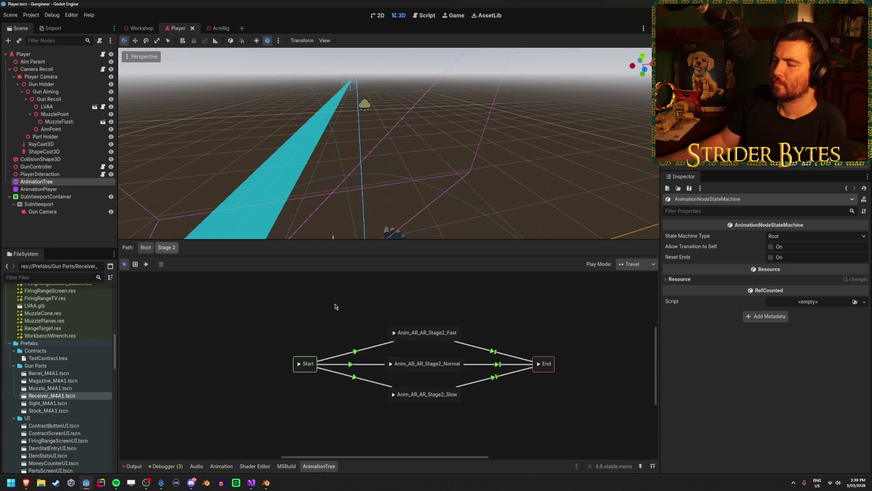
{"action": "left_click", "coordinate": [257, 486]}
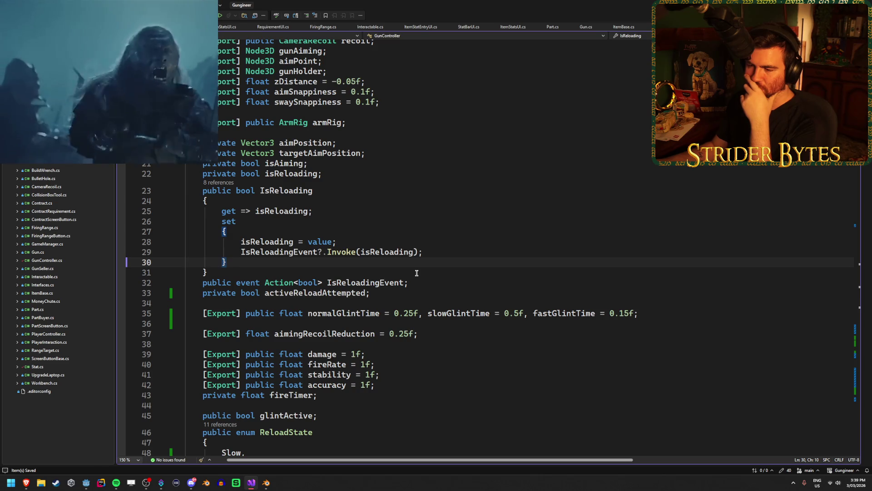
Step: Begin turning reloadState into a property with braces, get; and a partial set accessor
{"action": "scroll", "coordinate": [417, 272], "scroll_direction": "up", "scroll_amount": 2}
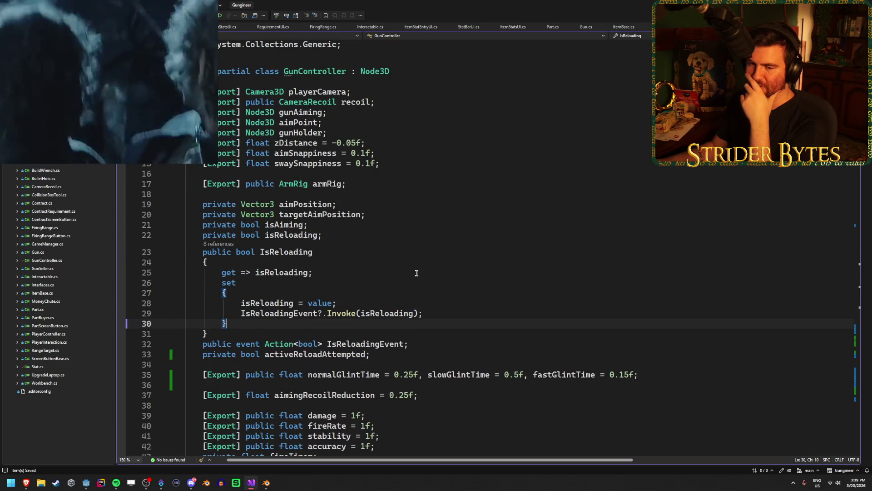
{"action": "scroll", "coordinate": [380, 250], "scroll_direction": "down", "scroll_amount": 3}
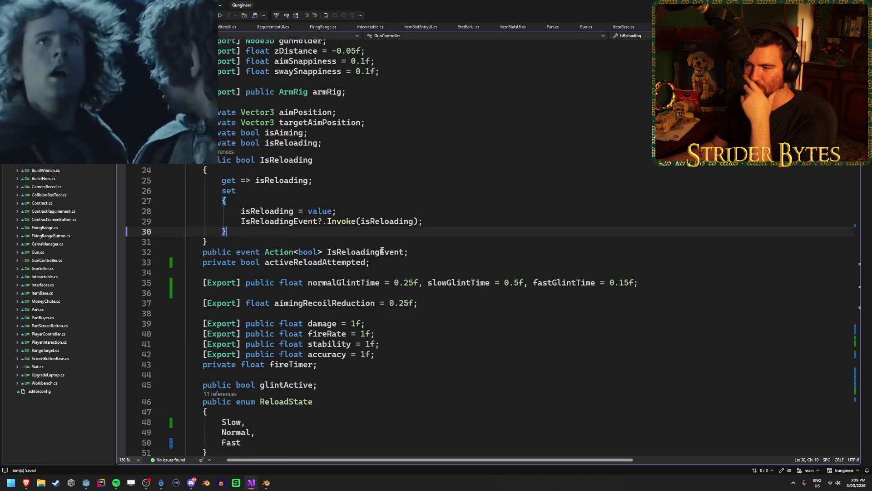
{"action": "left_click", "coordinate": [443, 250]}
{"action": "left_click", "coordinate": [439, 258]}
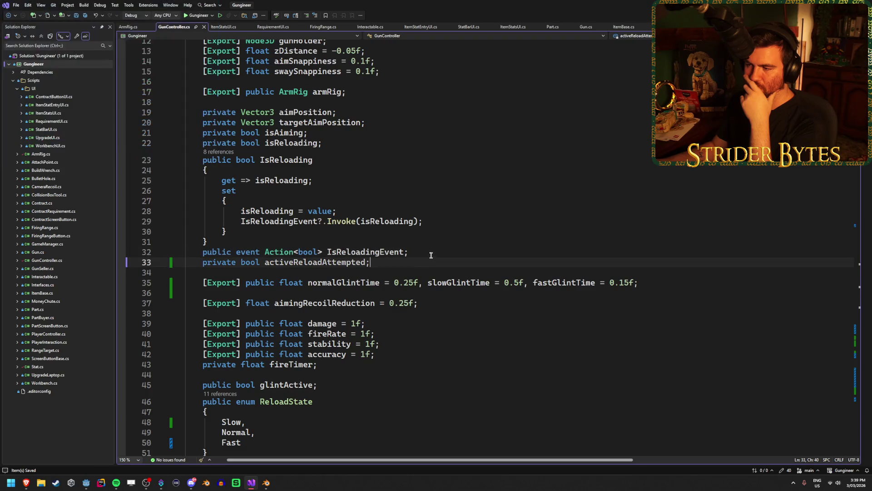
{"action": "scroll", "coordinate": [429, 259], "scroll_direction": "down", "scroll_amount": 4}
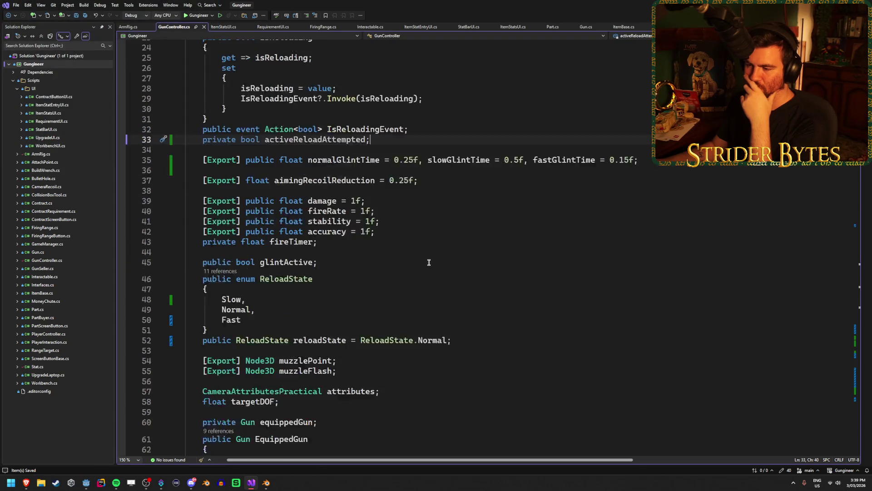
{"action": "scroll", "coordinate": [429, 263], "scroll_direction": "down", "scroll_amount": 1}
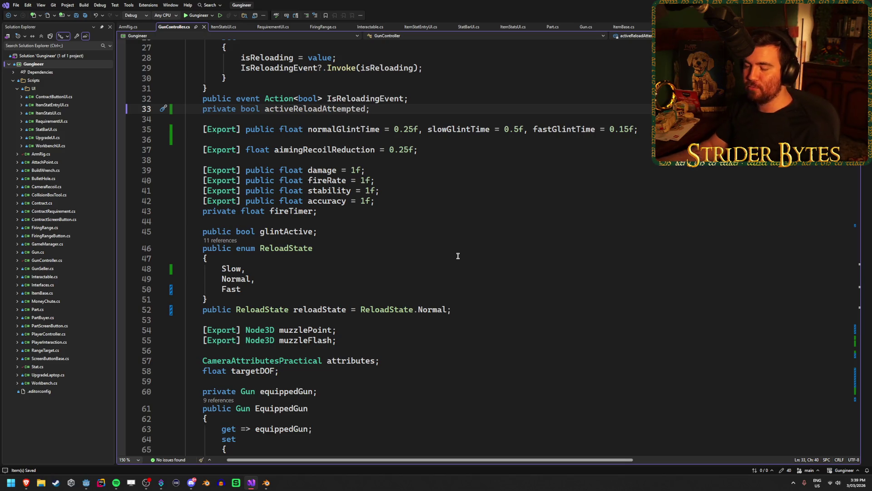
{"action": "left_click", "coordinate": [476, 310]}
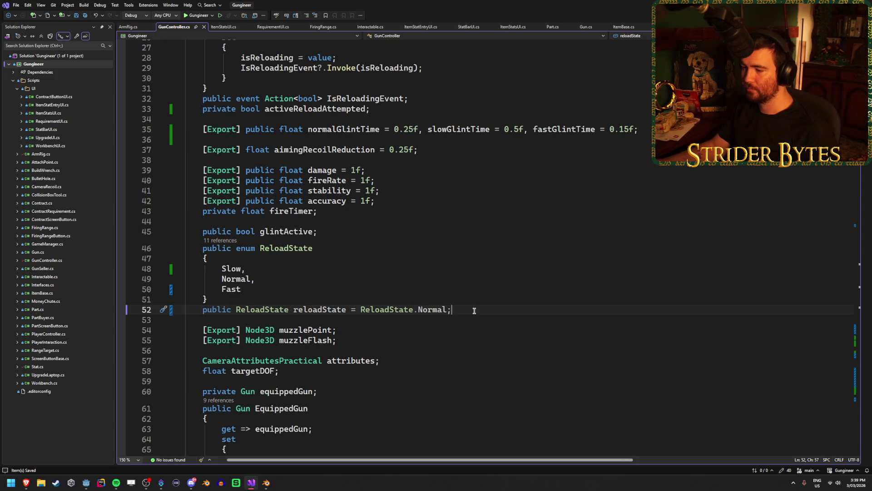
{"action": "left_click", "coordinate": [351, 310]}
{"action": "type", "text": "{"}
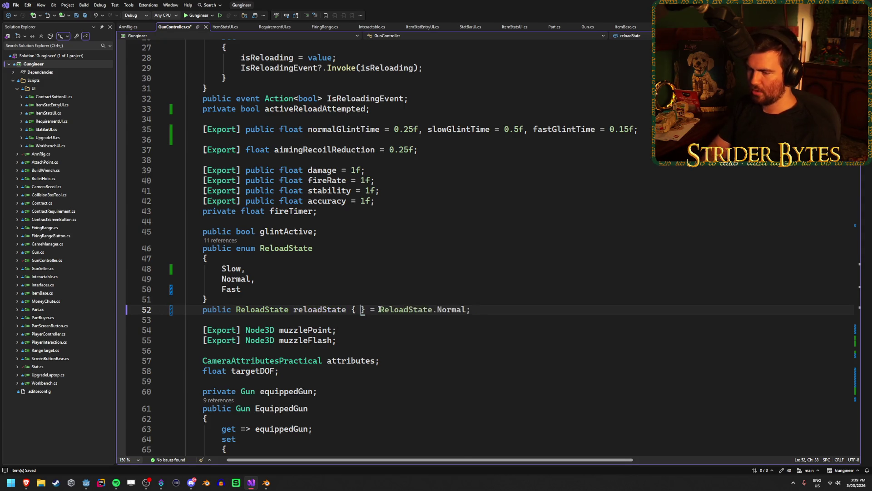
{"action": "key", "text": "Return"}
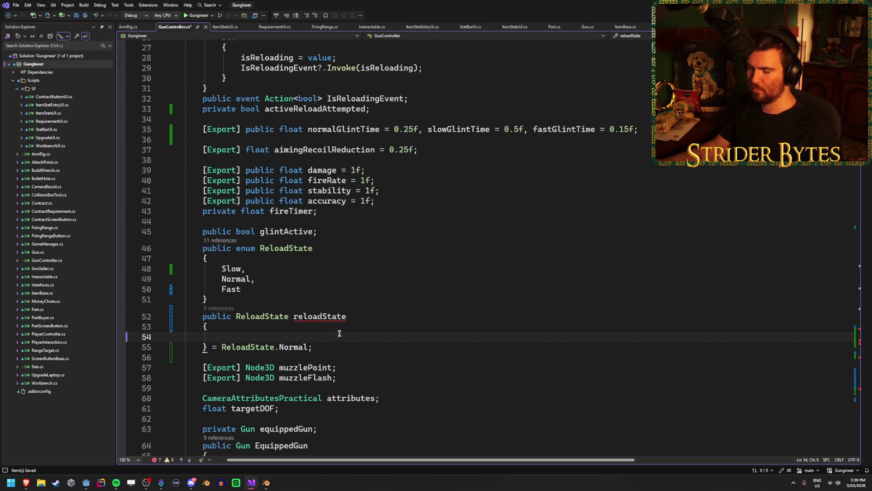
{"action": "type", "text": "get;"}
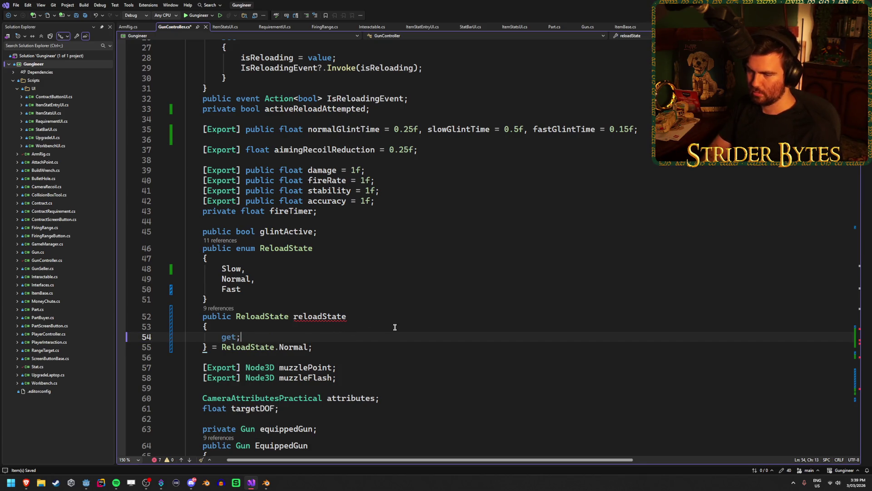
{"action": "key", "text": "Return"}
{"action": "type", "text": "set;"}
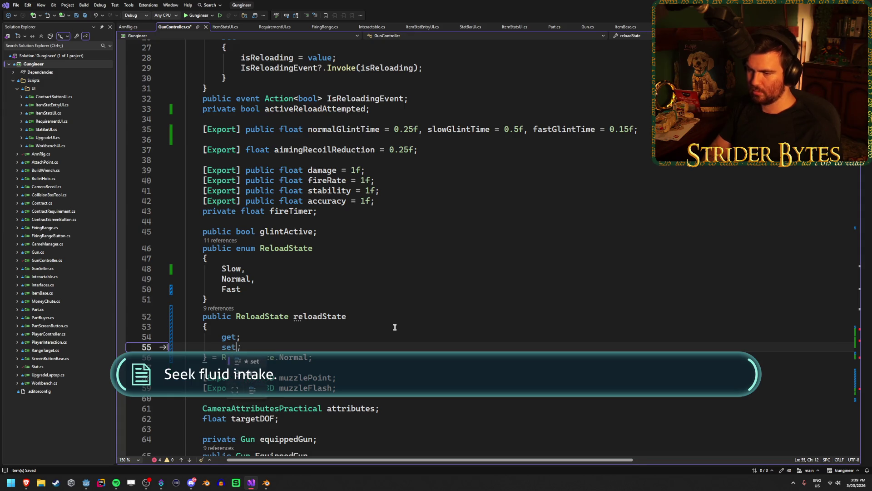
{"action": "key", "text": "Escape"}
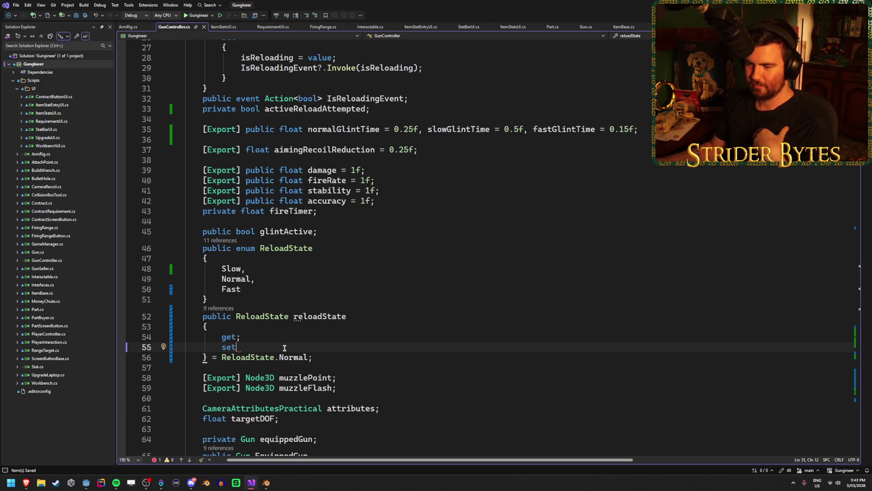
Step: Give the reloadState setter a body containing reloadState = value;
{"action": "scroll", "coordinate": [284, 347], "scroll_direction": "down", "scroll_amount": 2}
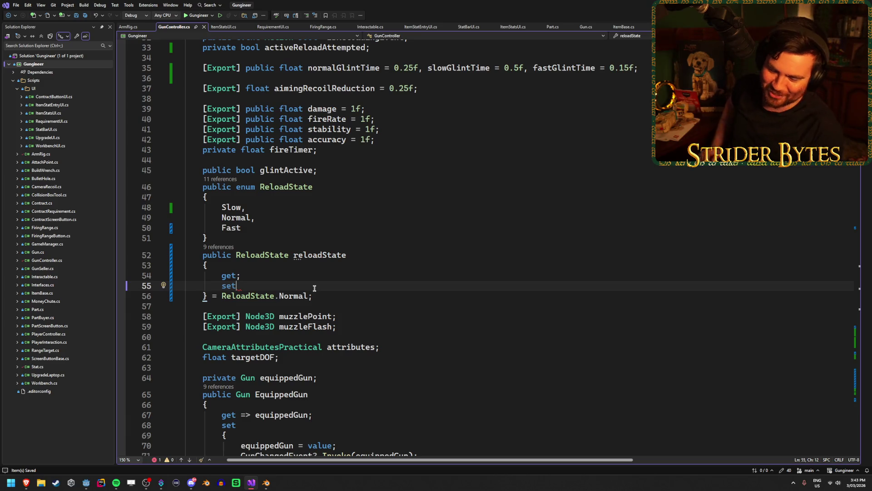
{"action": "type", "text": "{ {"}
{"action": "key", "text": "Return"}
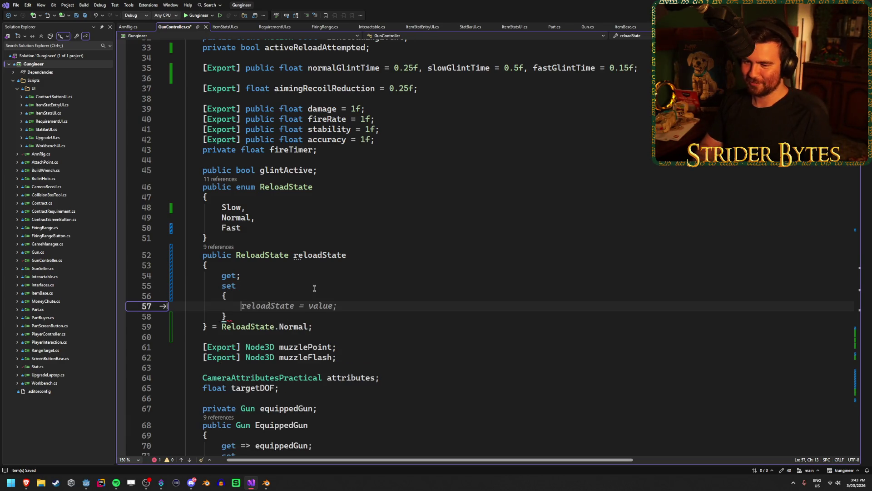
{"action": "key", "text": "Escape"}
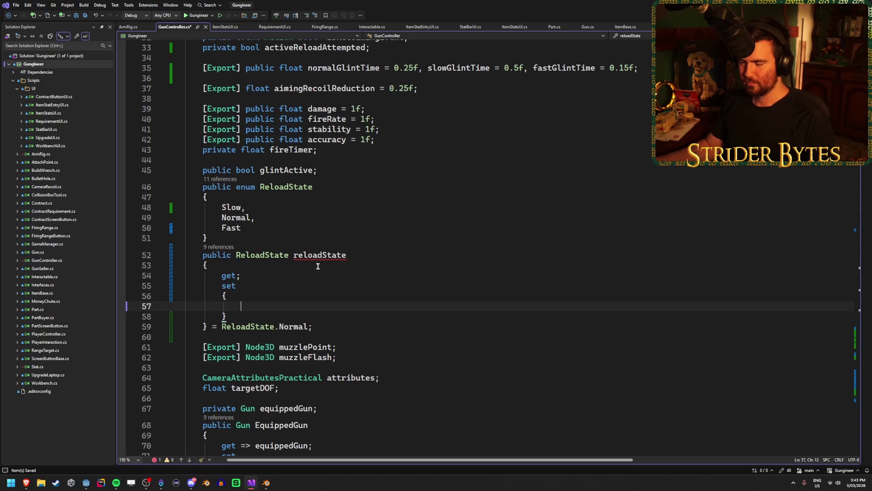
{"action": "type", "text": "r"}
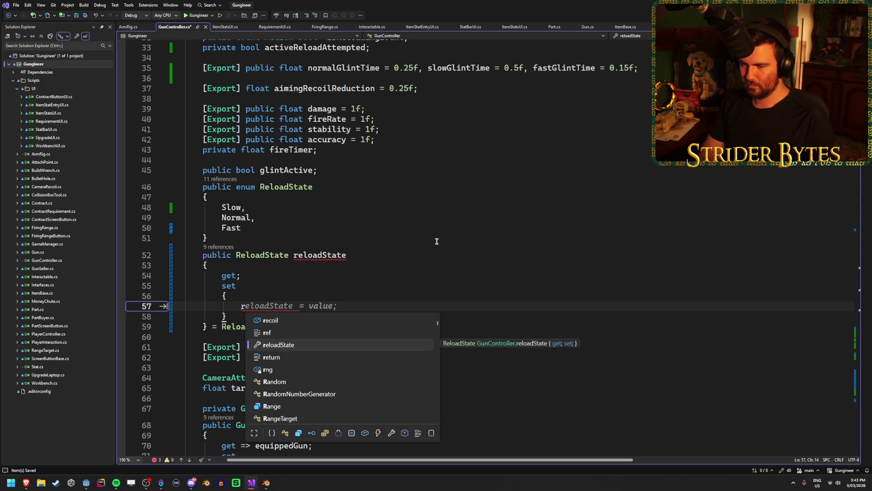
{"action": "key", "text": "Tab"}
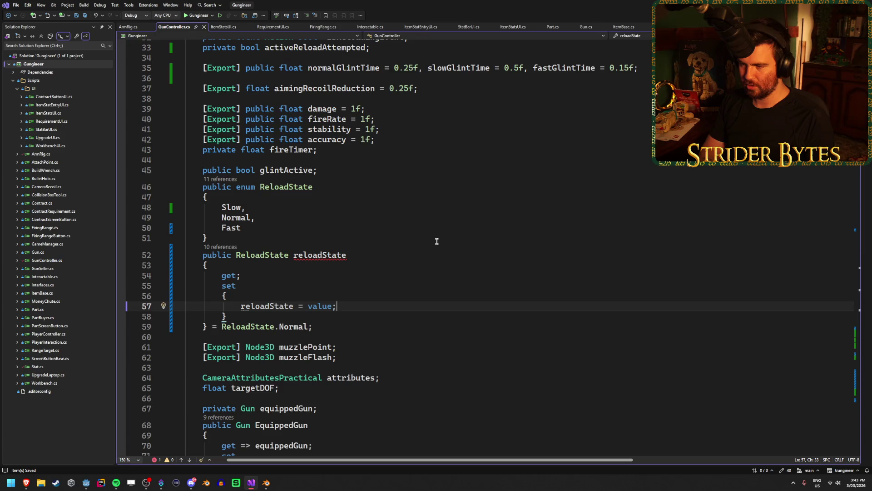
{"action": "key", "text": "Return"}
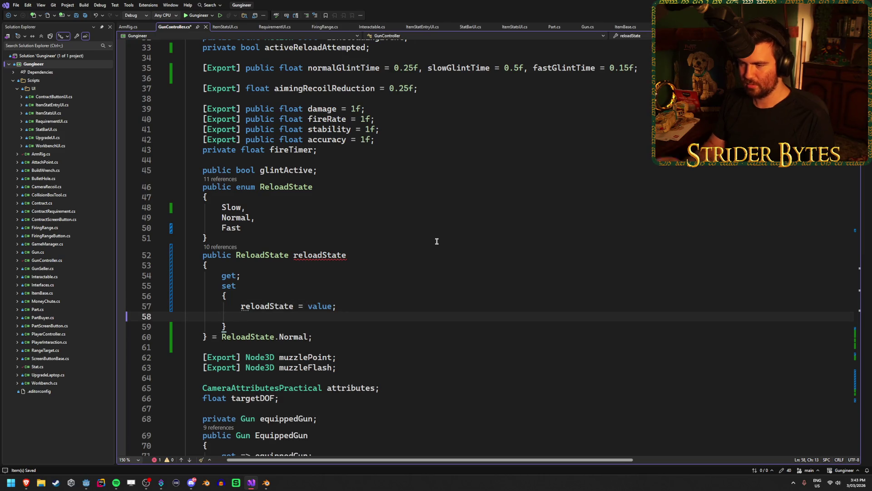
Step: Delete the setter block, collapse reloadState back to a plain field, and save
{"action": "key", "text": "ctrl+shift+l"}
{"action": "key", "text": "ctrl+shift+l"}
{"action": "key", "text": "ctrl+shift+l"}
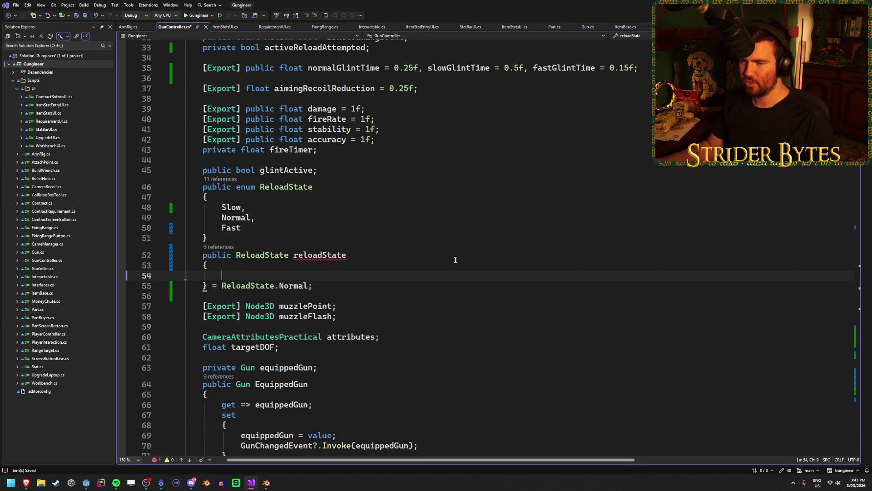
{"action": "key", "text": "BackSpace"}
{"action": "key", "text": "BackSpace"}
{"action": "key", "text": "BackSpace"}
{"action": "key", "text": "Delete"}
{"action": "key", "text": "Delete"}
{"action": "key", "text": "BackSpace"}
{"action": "key", "text": "BackSpace"}
{"action": "key", "text": "BackSpace"}
{"action": "key", "text": "BackSpace"}
{"action": "key", "text": "BackSpace"}
{"action": "key", "text": "Delete"}
{"action": "key", "text": "Delete"}
{"action": "key", "text": "ctrl+s"}
{"action": "scroll", "coordinate": [455, 314], "scroll_direction": "down", "scroll_amount": 20}
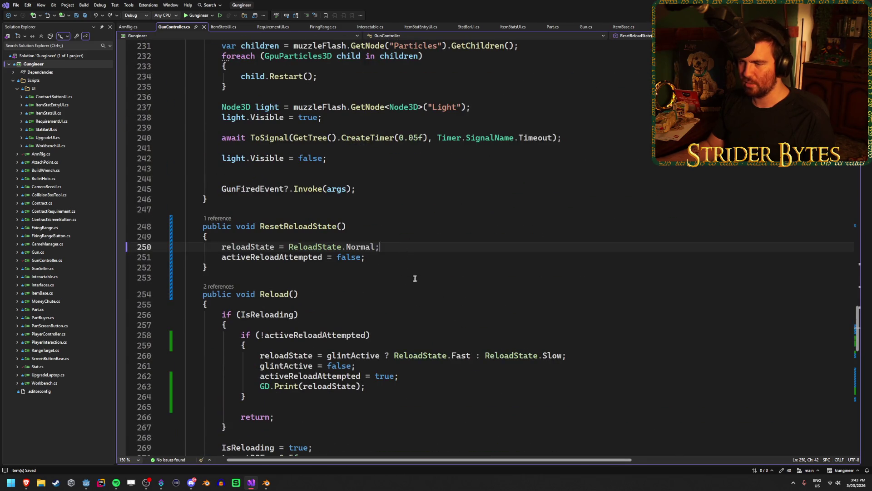
Step: Insert GD.Print(reloadState) as the first line of ResetReloadState's body
{"action": "left_click", "coordinate": [468, 238]}
{"action": "key", "text": "Return"}
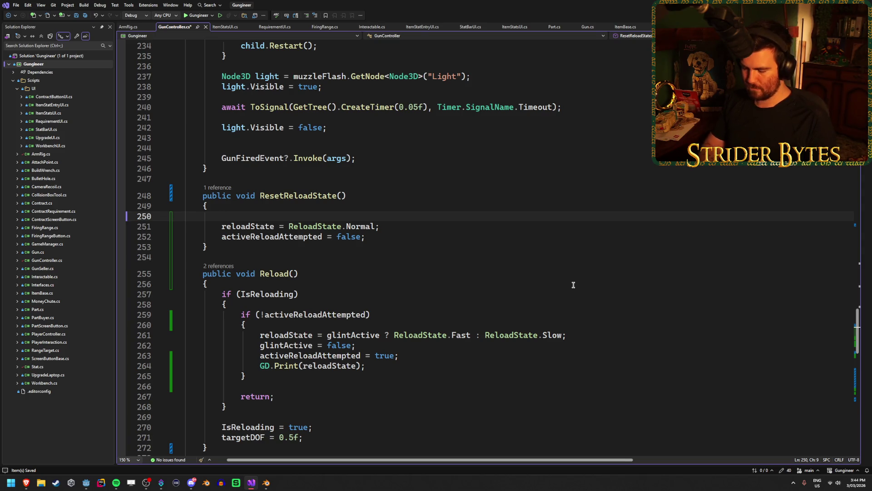
{"action": "type", "text": "GD.Print"}
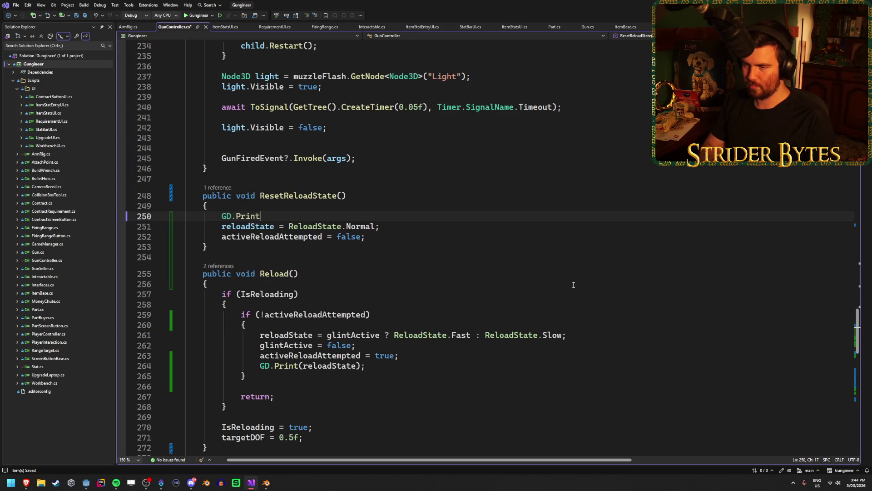
{"action": "type", "text": "("}
{"action": "type", "text": "reload"}
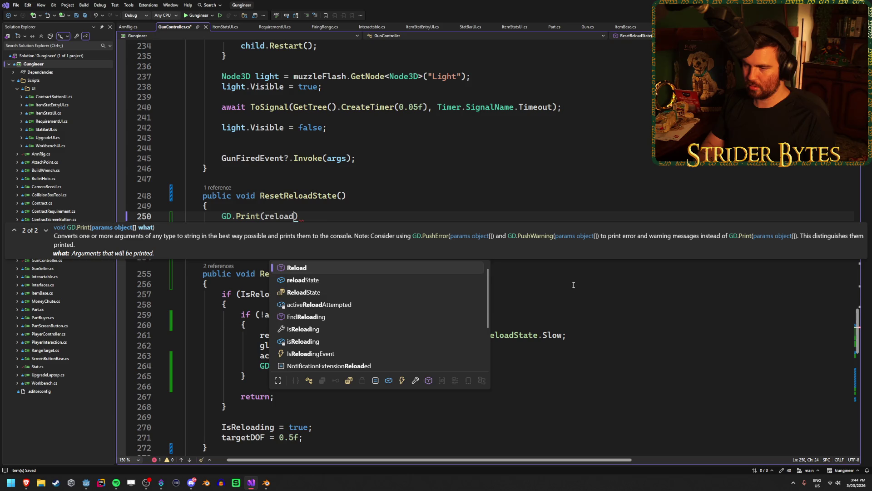
{"action": "key", "text": "Down"}
{"action": "key", "text": "Tab"}
{"action": "type", "text": ")"}
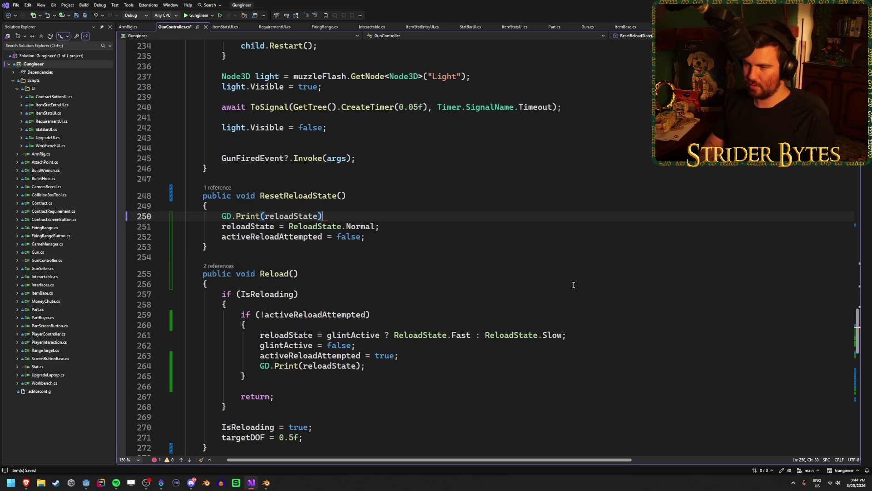
{"action": "scroll", "coordinate": [573, 285], "scroll_direction": "down", "scroll_amount": 3}
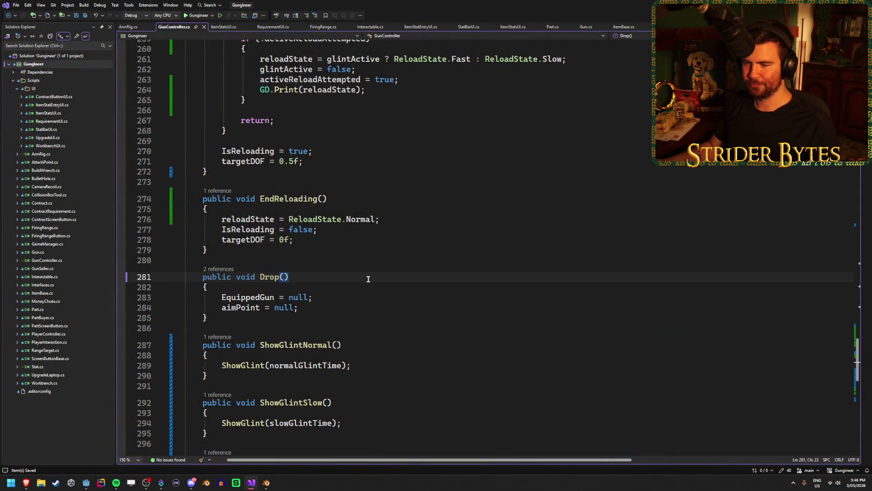
Step: Add GD.Print(reloadState); at the top of EndReloading(), then switch to Godot
{"action": "left_click", "coordinate": [246, 219]}
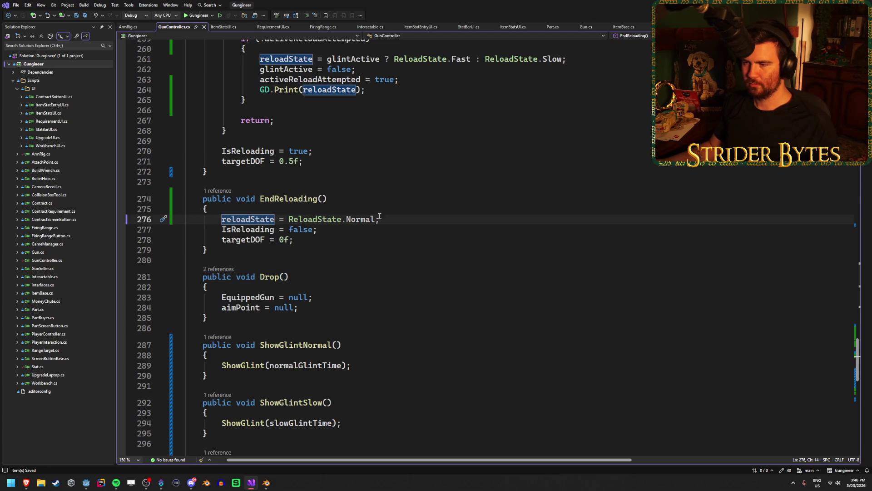
{"action": "scroll", "coordinate": [403, 215], "scroll_direction": "up", "scroll_amount": 6}
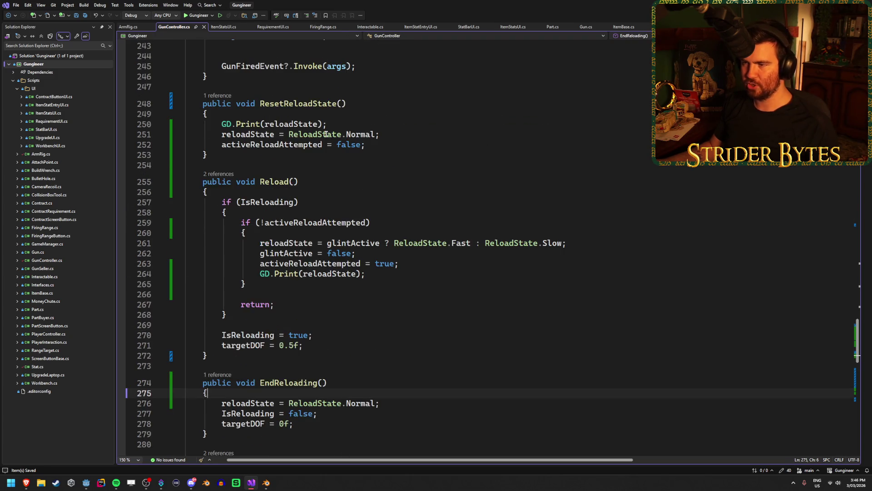
{"action": "scroll", "coordinate": [334, 124], "scroll_direction": "down", "scroll_amount": 3}
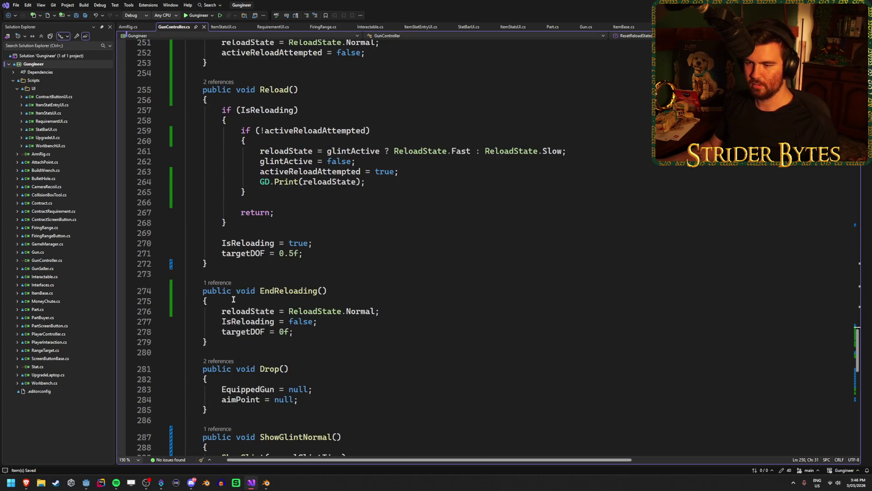
{"action": "key", "text": "Return"}
{"action": "key", "text": "Tab"}
{"action": "key", "text": "Return"}
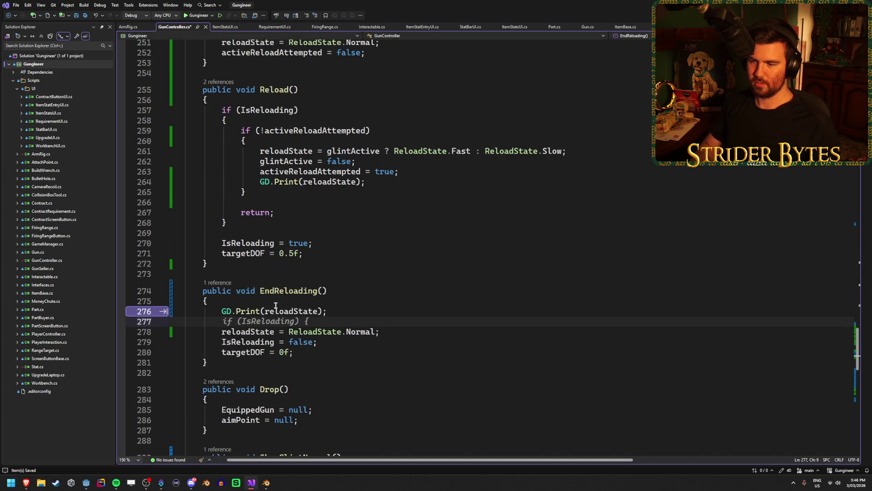
{"action": "key", "text": "BackSpace"}
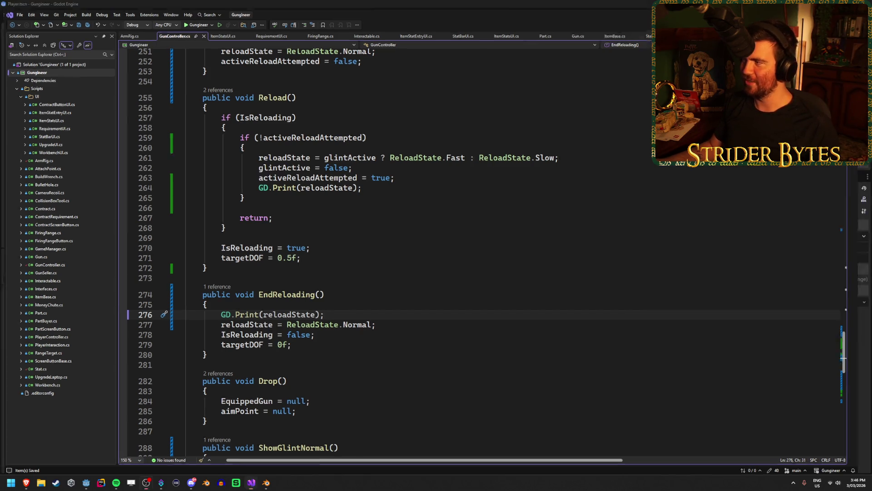
{"action": "key", "text": "alt+Tab"}
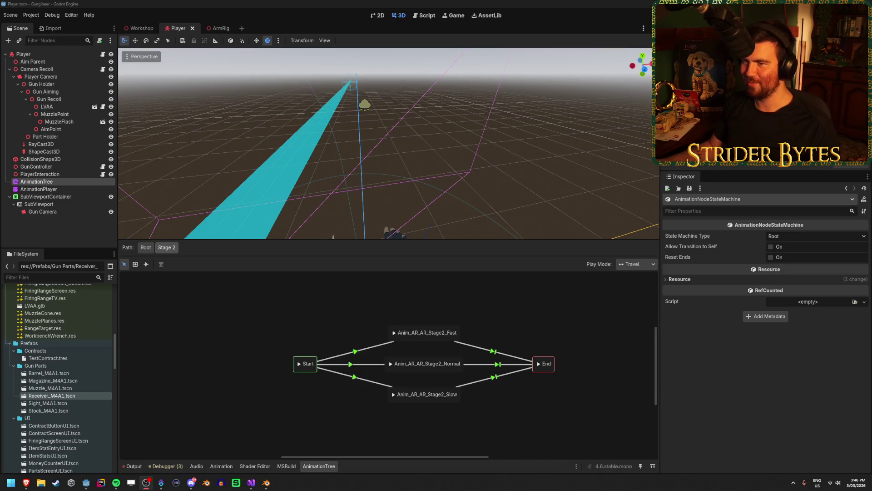
Step: Rebuild and launch the game, then move and shrink its window
{"action": "key", "text": "F5"}
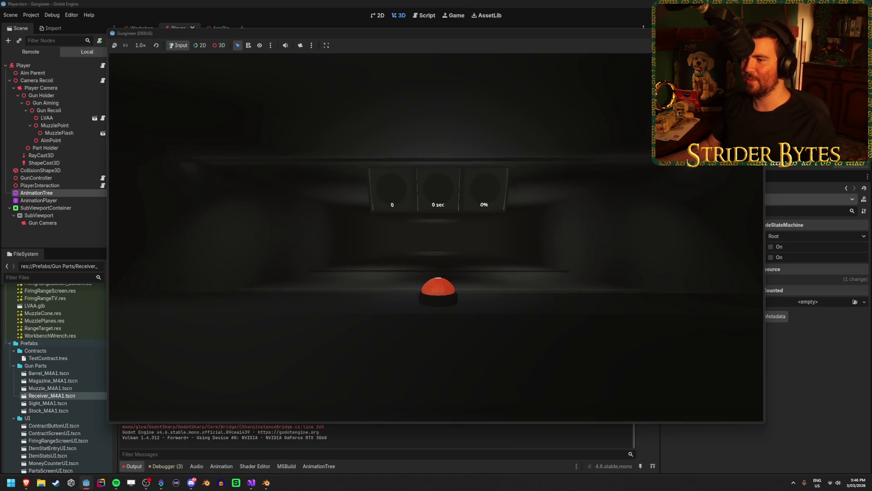
{"action": "mouse_move", "coordinate": [463, 39]}
{"action": "left_mouse_down"}
{"action": "mouse_move", "coordinate": [414, 19]}
{"action": "mouse_move", "coordinate": [435, 27]}
{"action": "left_mouse_up"}
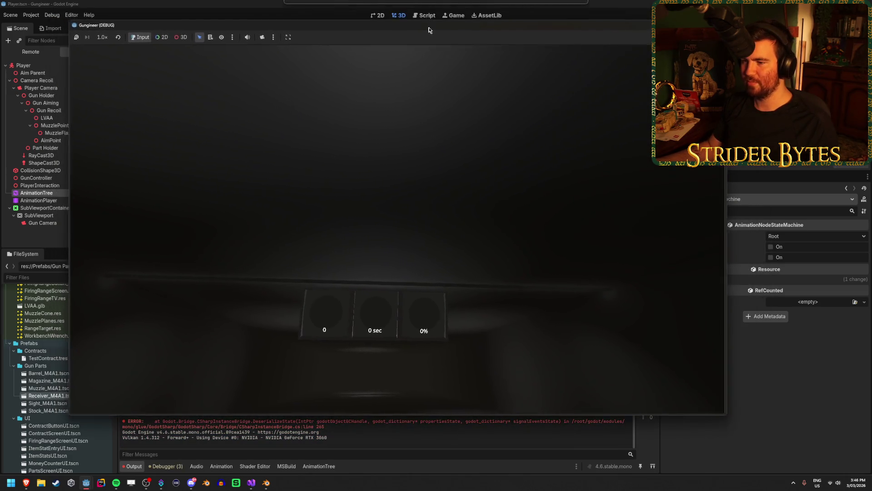
{"action": "mouse_move", "coordinate": [400, 414]}
{"action": "left_mouse_down"}
{"action": "mouse_move", "coordinate": [417, 332]}
{"action": "mouse_move", "coordinate": [416, 343]}
{"action": "left_mouse_up"}
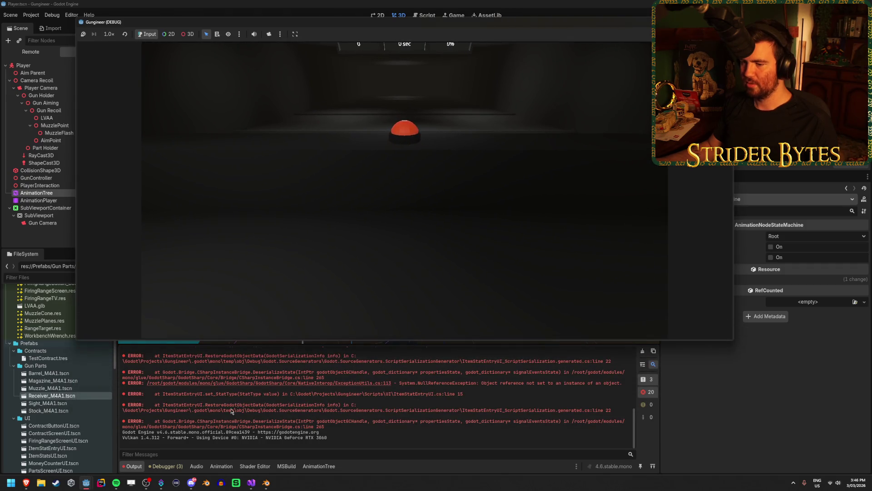
{"action": "left_click", "coordinate": [417, 318]}
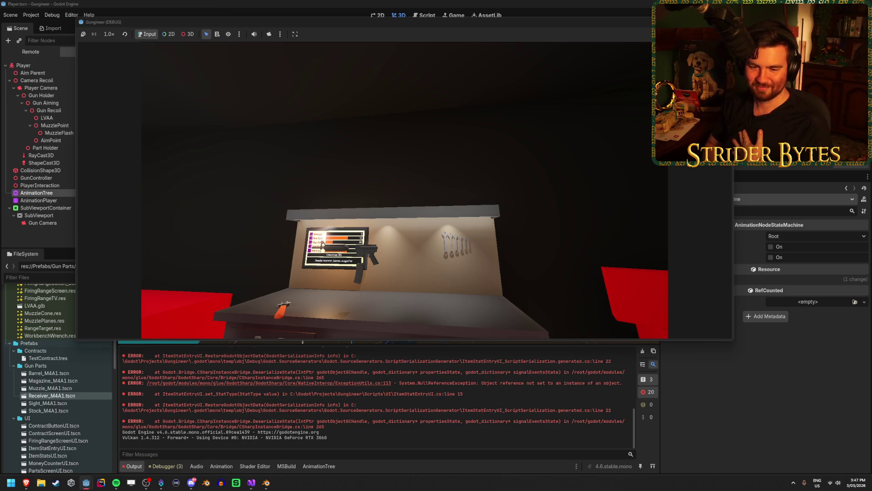
Step: Walk to the workbench, pick up the rifle, reload it, then stop the game
{"action": "key", "text": "s"}
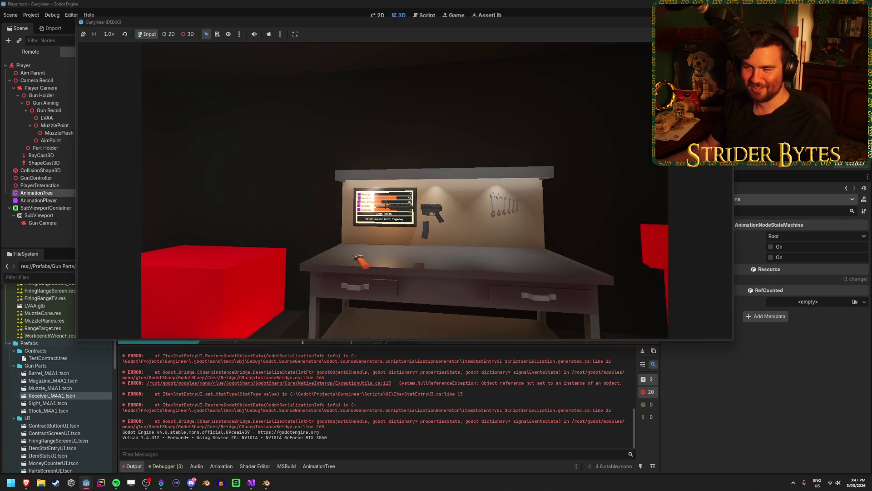
{"action": "key", "text": "w"}
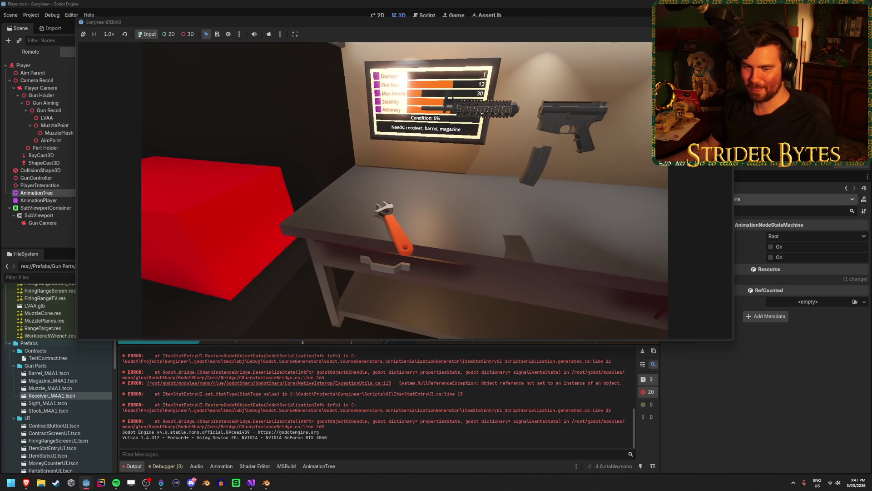
{"action": "key", "text": "e"}
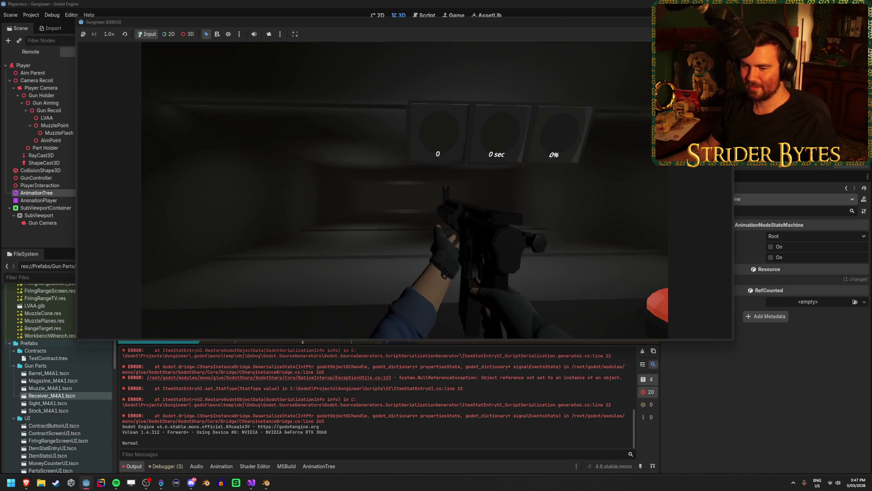
{"action": "key", "text": "w"}
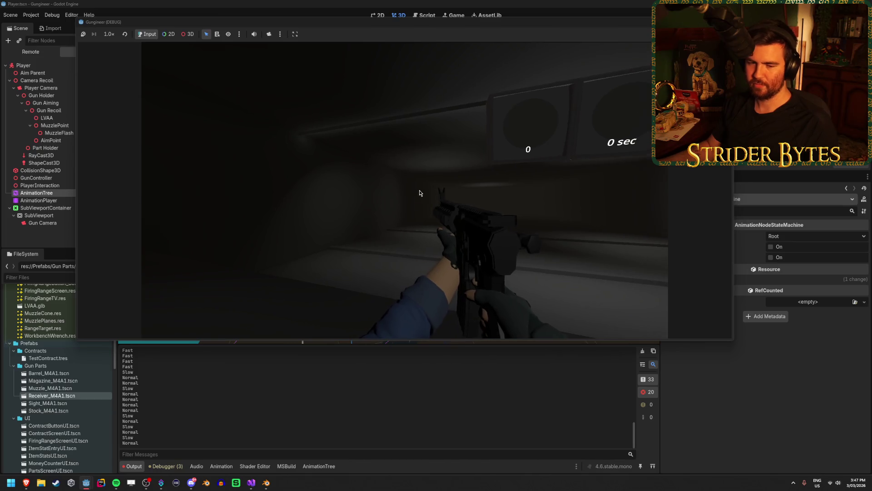
{"action": "key", "text": "F8"}
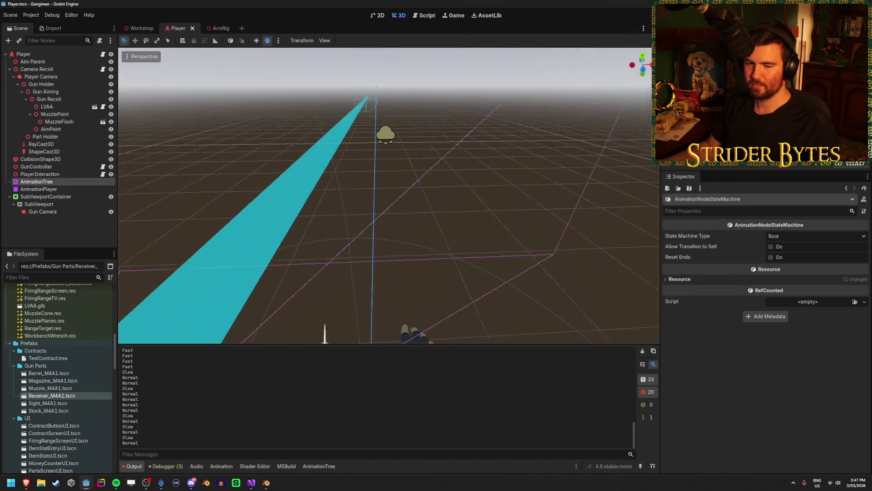
{"action": "left_click", "coordinate": [408, 274]}
{"action": "left_click_drag", "start_coordinate": [408, 274], "coordinate": [310, 302]}
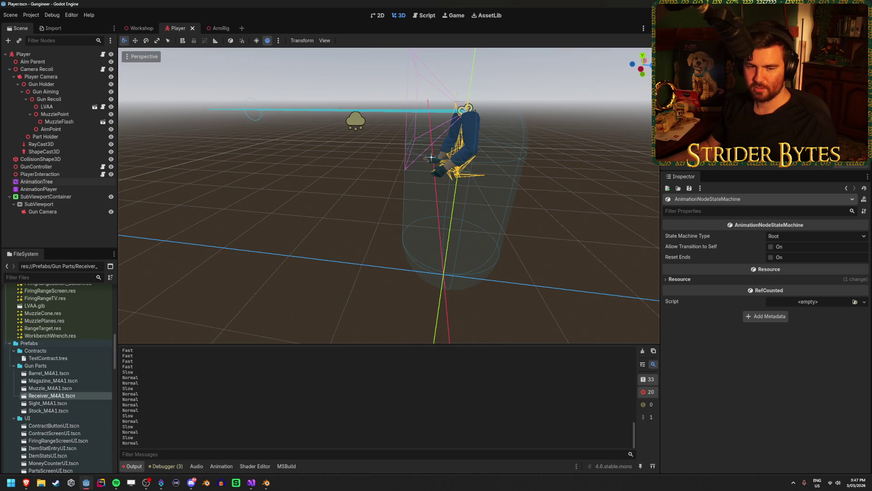
{"action": "key", "text": "alt+Tab"}
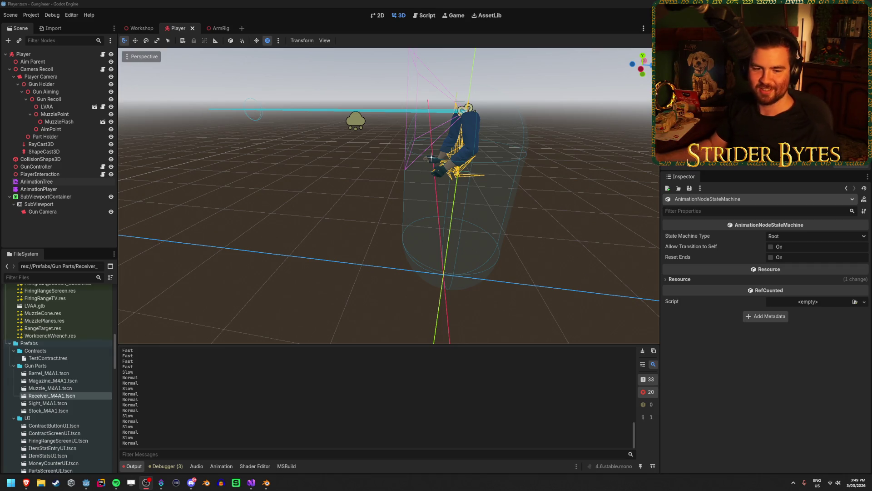
{"action": "left_click", "coordinate": [274, 3]}
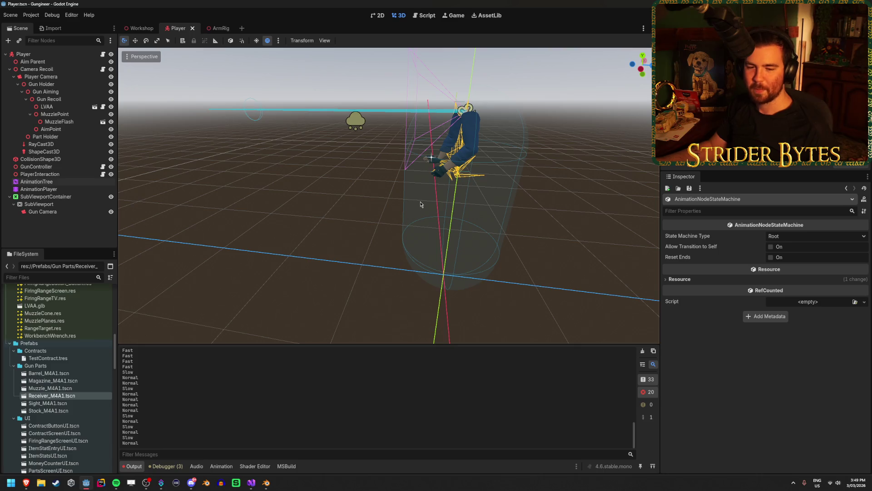
Step: Return to the Godot editor and orbit the viewport around the player model
{"action": "key", "text": "alt+Tab"}
{"action": "left_click", "coordinate": [290, 3]}
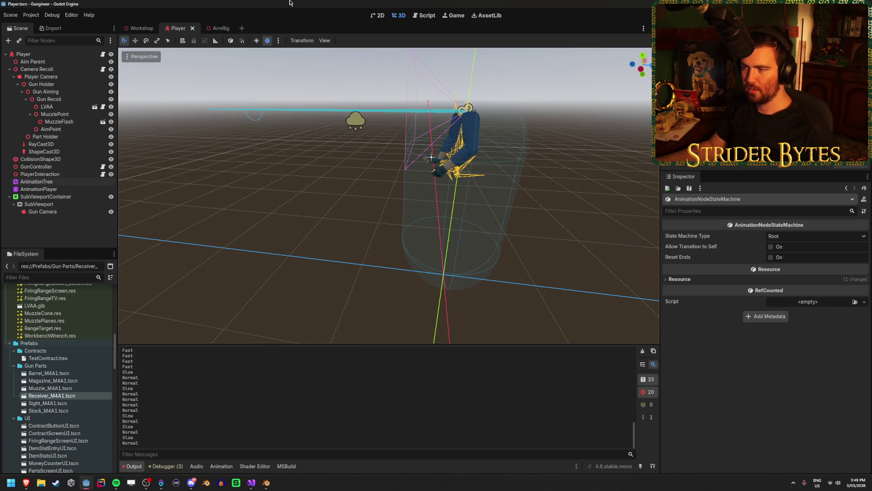
{"action": "key", "text": "alt+Tab"}
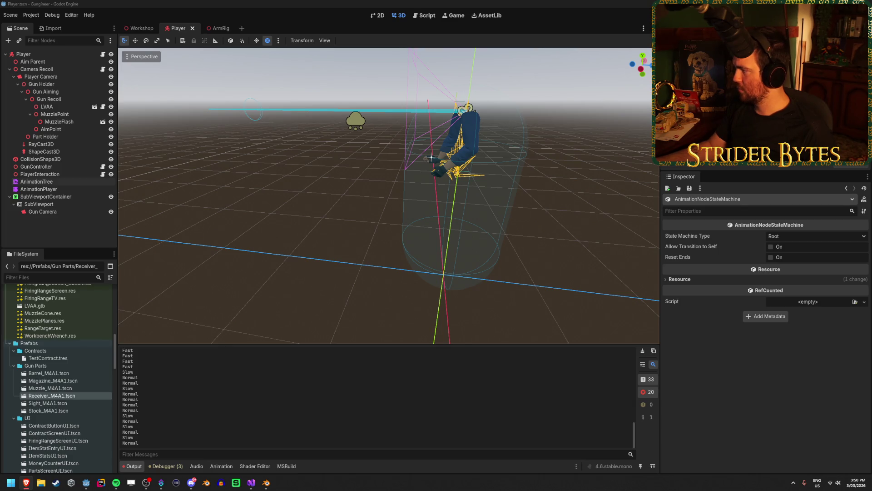
{"action": "left_click", "coordinate": [215, 2]}
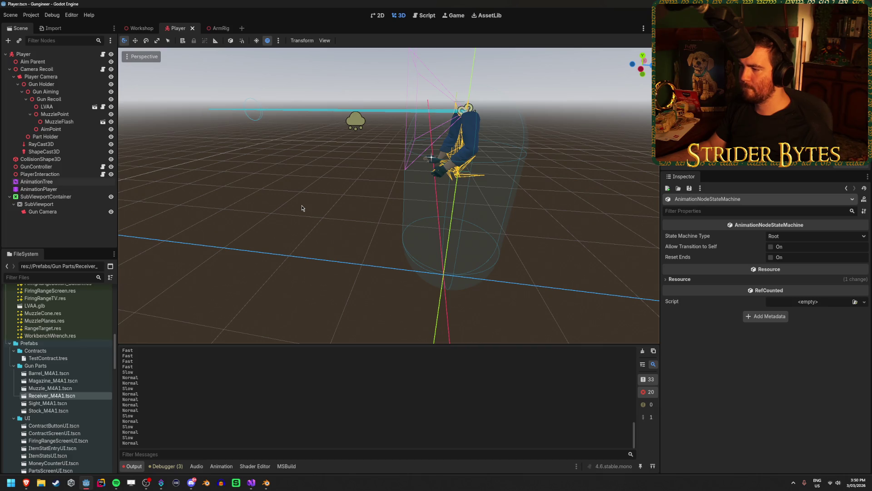
{"action": "mouse_move", "coordinate": [303, 208]}
{"action": "left_mouse_down"}
{"action": "mouse_move", "coordinate": [345, 205]}
{"action": "mouse_move", "coordinate": [236, 200]}
{"action": "mouse_move", "coordinate": [329, 208]}
{"action": "left_mouse_up"}
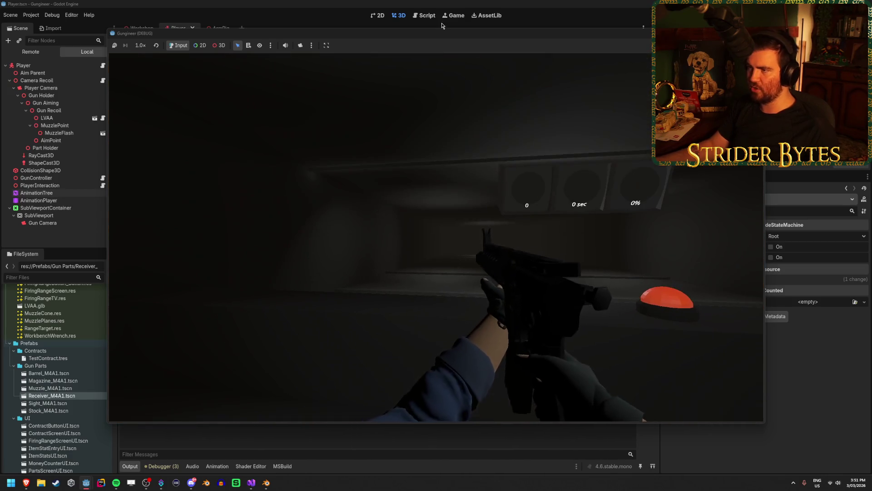
Step: Turn the game view toward the firing range and red T target, then stop the game
{"action": "left_click_drag", "start_coordinate": [447, 38], "coordinate": [444, 15]}
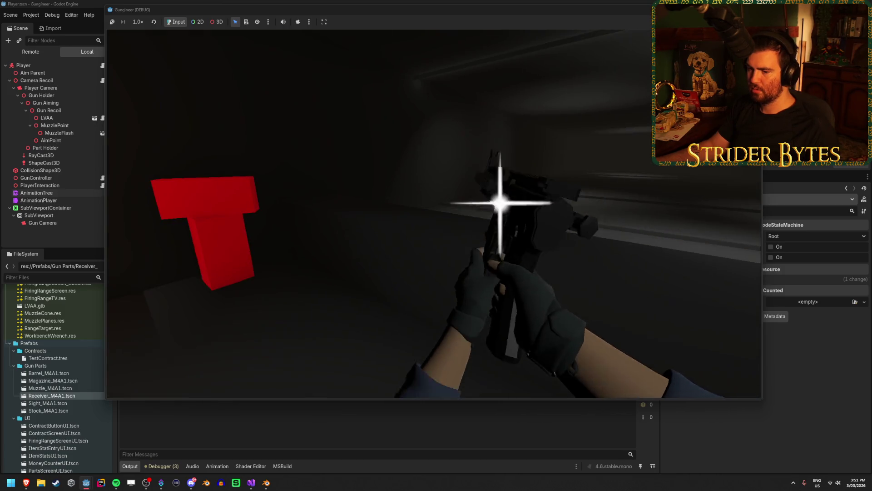
{"action": "mouse_move", "coordinate": [371, 12]}
{"action": "left_mouse_down"}
{"action": "mouse_move", "coordinate": [490, 47]}
{"action": "mouse_move", "coordinate": [420, 30]}
{"action": "left_mouse_up"}
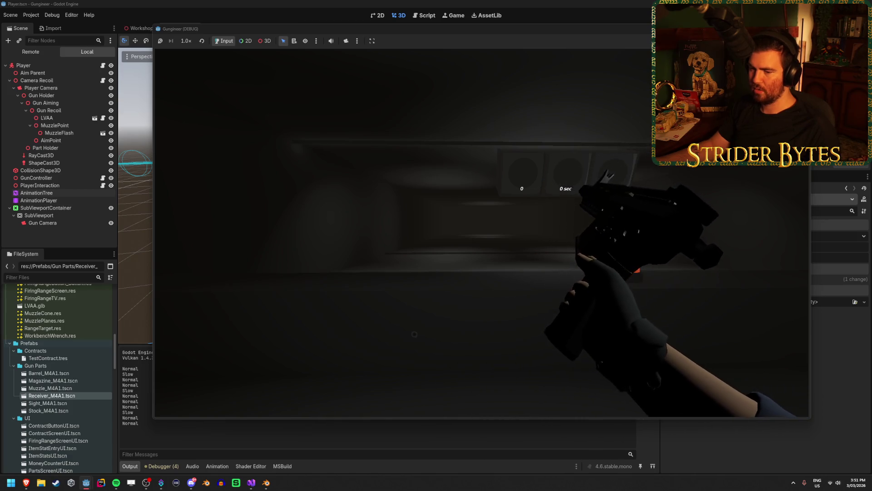
{"action": "key", "text": "F8"}
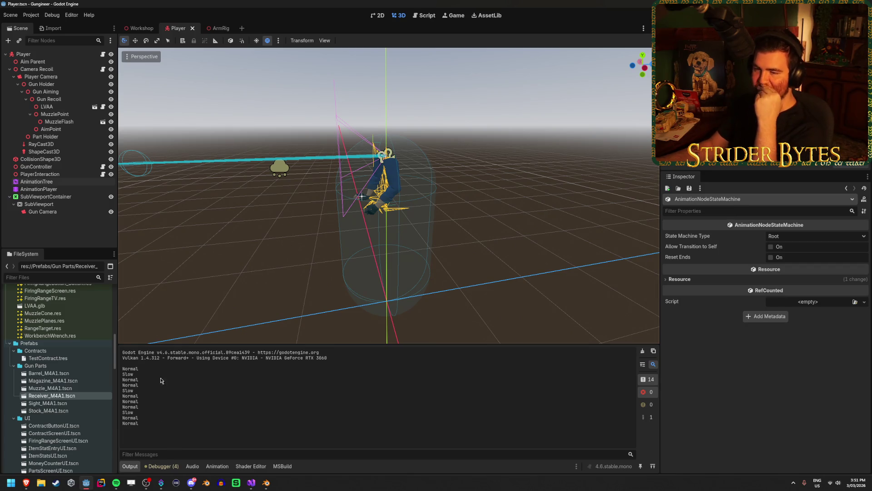
Step: Select the AnimationPlayer node and open the AR_Stage2_Fast animation
{"action": "scroll", "coordinate": [92, 410], "scroll_direction": "up", "scroll_amount": 5}
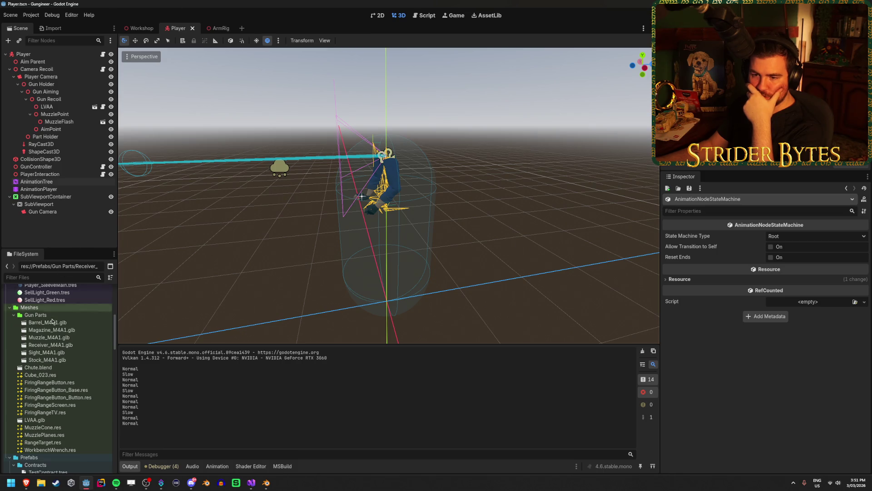
{"action": "scroll", "coordinate": [52, 322], "scroll_direction": "up", "scroll_amount": 5}
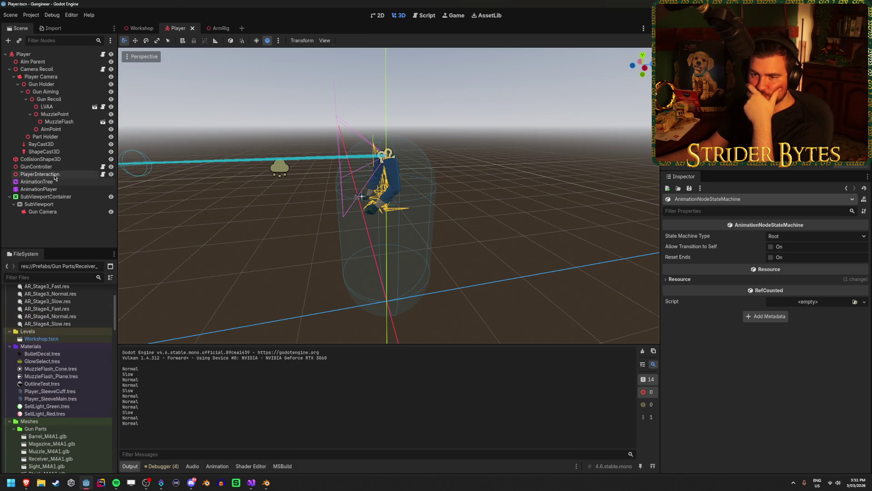
{"action": "left_click", "coordinate": [54, 183]}
{"action": "left_click", "coordinate": [53, 191]}
{"action": "scroll", "coordinate": [273, 391], "scroll_direction": "down", "scroll_amount": 10}
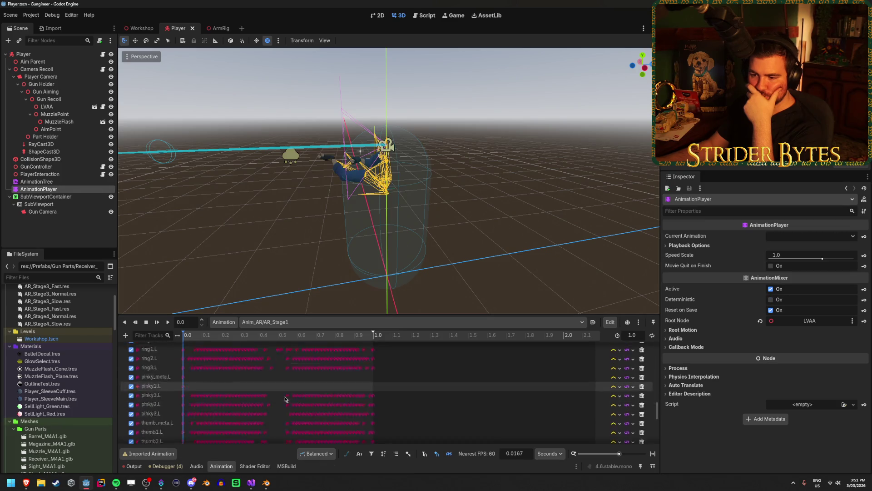
{"action": "left_click", "coordinate": [283, 324]}
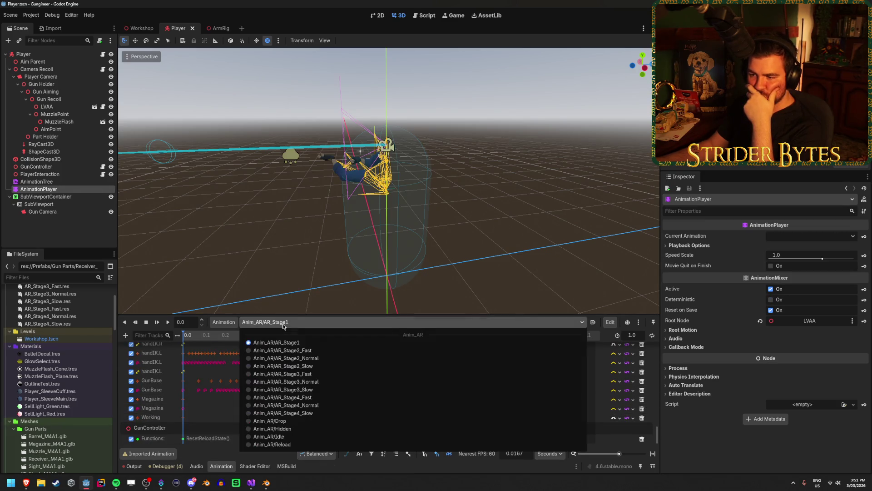
{"action": "left_click", "coordinate": [283, 324]}
{"action": "left_click", "coordinate": [282, 324]}
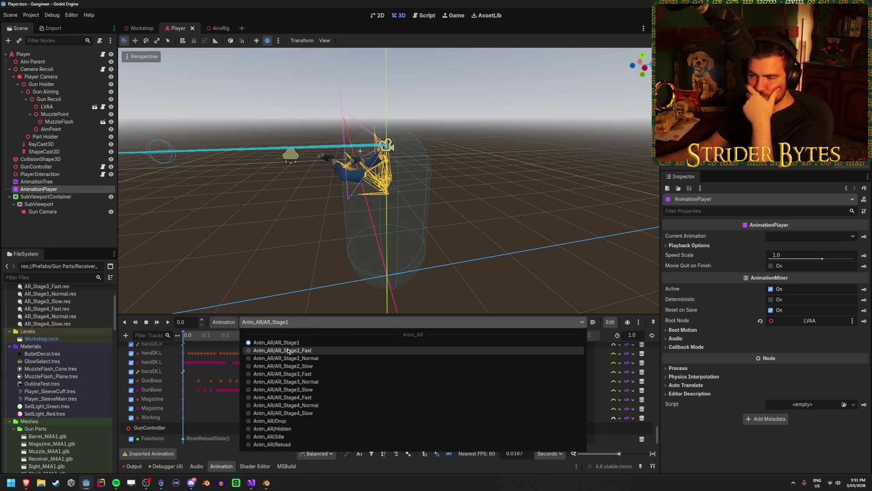
{"action": "left_click", "coordinate": [286, 350]}
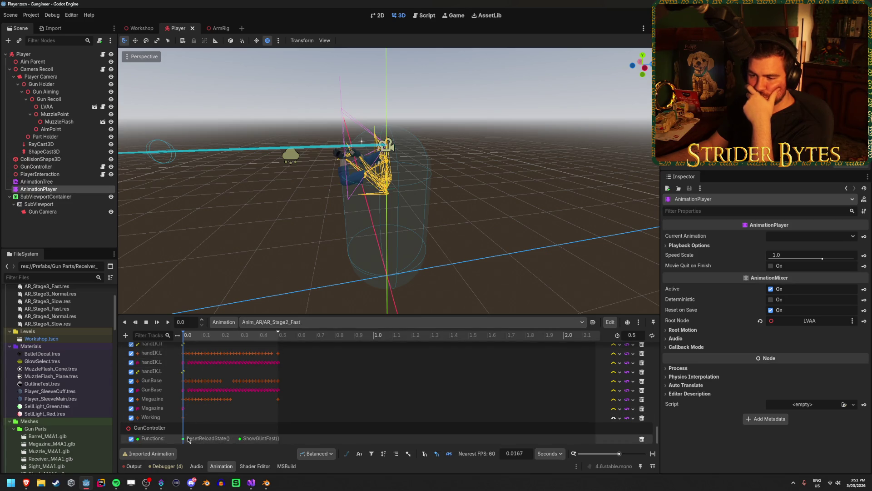
Step: In AR_Stage2_Normal, move the ResetReloadState key to 0.0167 s
{"action": "left_click", "coordinate": [263, 324]}
{"action": "left_click", "coordinate": [270, 358]}
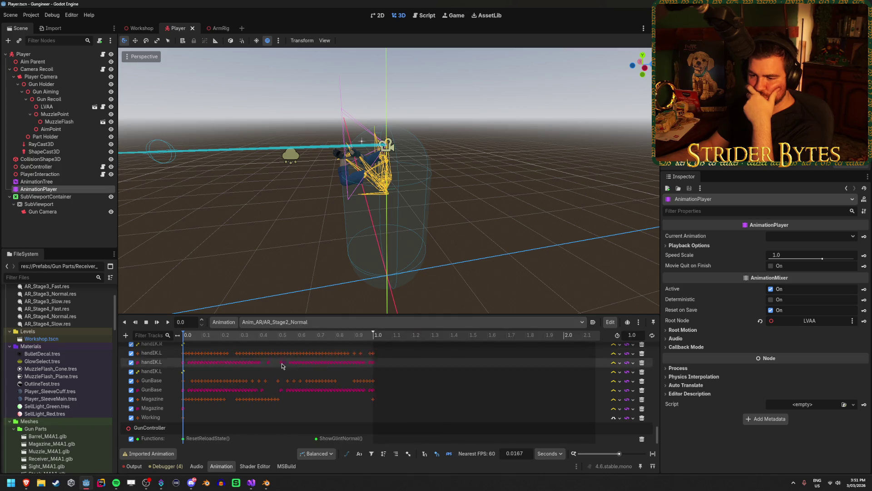
{"action": "left_click", "coordinate": [184, 440]}
{"action": "left_click_drag", "start_coordinate": [184, 439], "coordinate": [187, 442]}
Step: Check the ResetReloadState key in AR_Stage2_Fast and AR_Stage2_Slow, then rebuild and run the game
{"action": "left_click", "coordinate": [266, 324]}
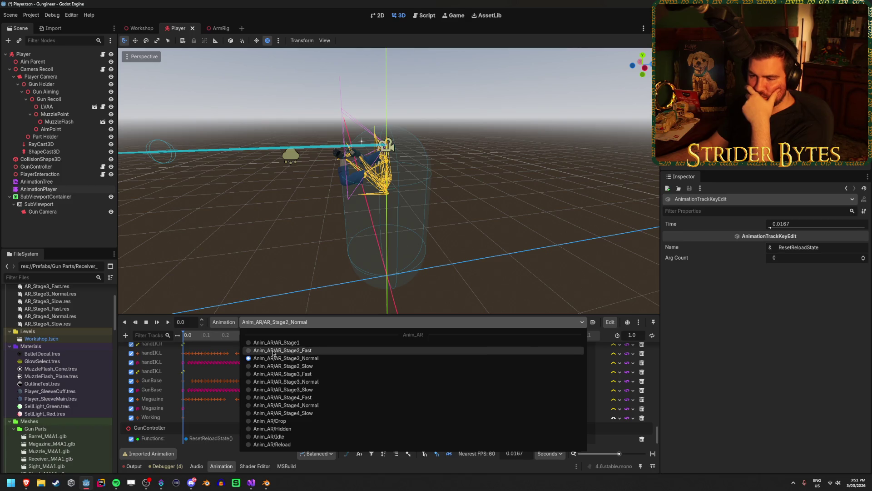
{"action": "left_click", "coordinate": [268, 351]}
{"action": "left_click", "coordinate": [184, 439]}
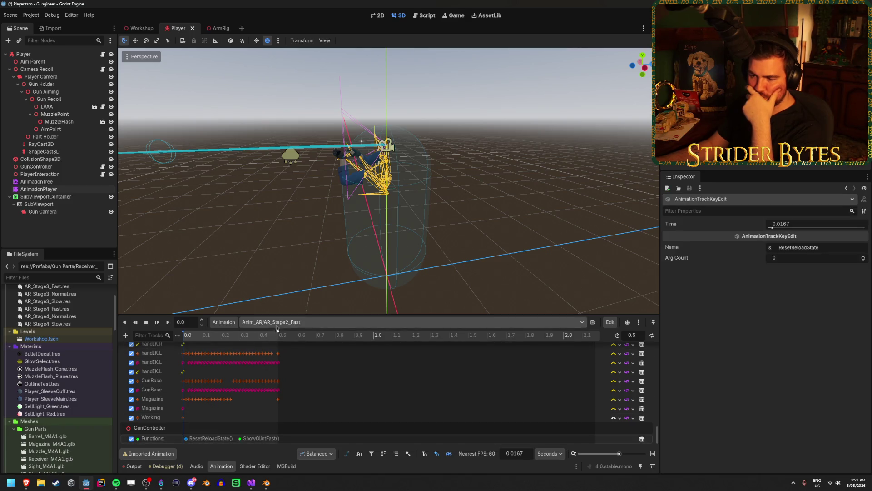
{"action": "left_click", "coordinate": [268, 322]}
{"action": "left_click", "coordinate": [266, 373]}
{"action": "scroll", "coordinate": [184, 430], "scroll_direction": "down", "scroll_amount": 1}
{"action": "left_click", "coordinate": [183, 432]}
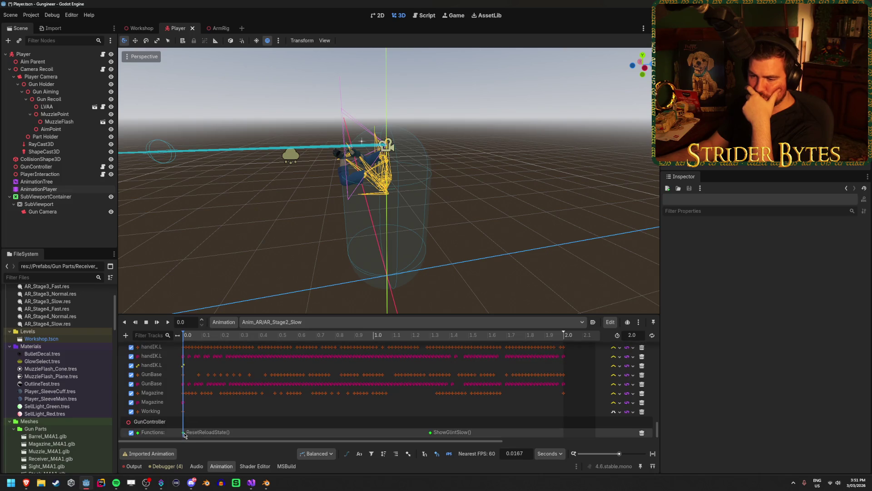
{"action": "left_click", "coordinate": [250, 417]}
{"action": "key", "text": "F5"}
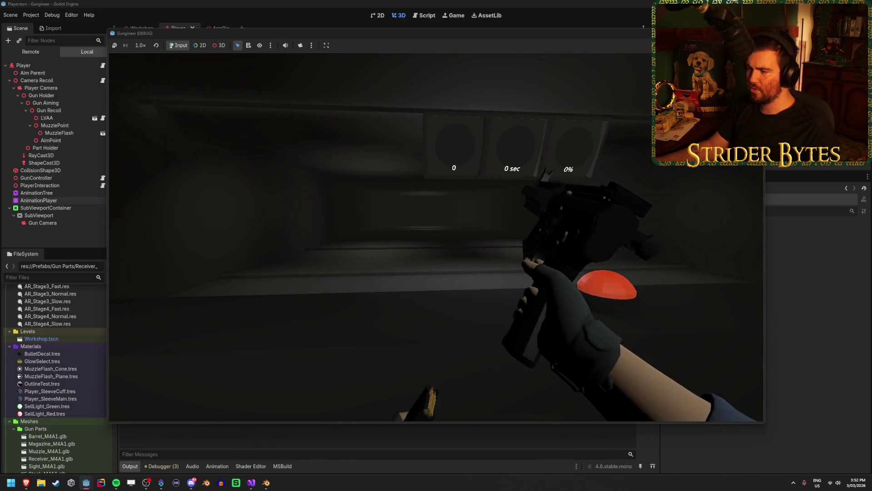
Step: Fire the rifle three times, stop the game, and bring GunController.cs back up in Visual Studio
{"action": "left_click_drag", "start_coordinate": [368, 33], "coordinate": [416, 34]}
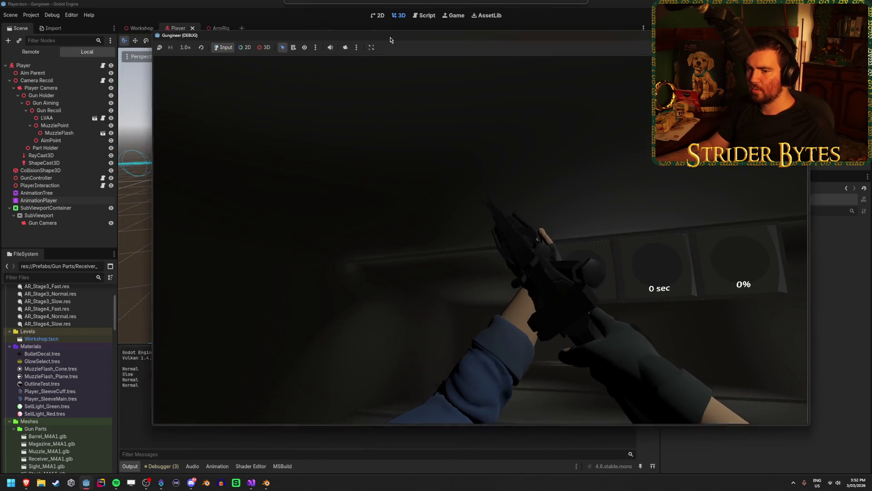
{"action": "left_click", "coordinate": [417, 116]}
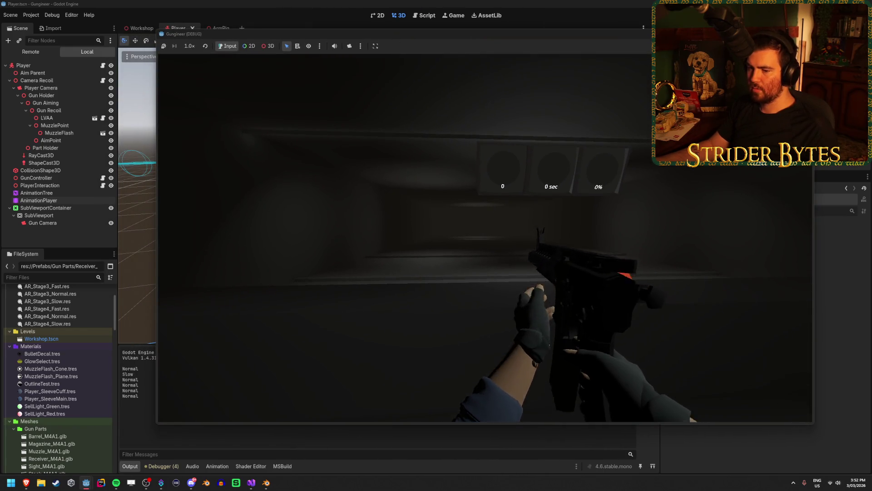
{"action": "left_click", "coordinate": [416, 115]}
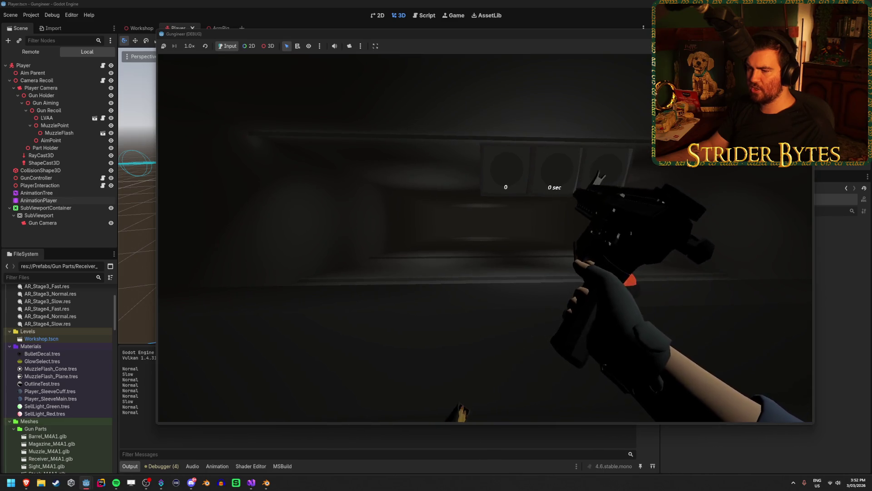
{"action": "left_click", "coordinate": [416, 116]}
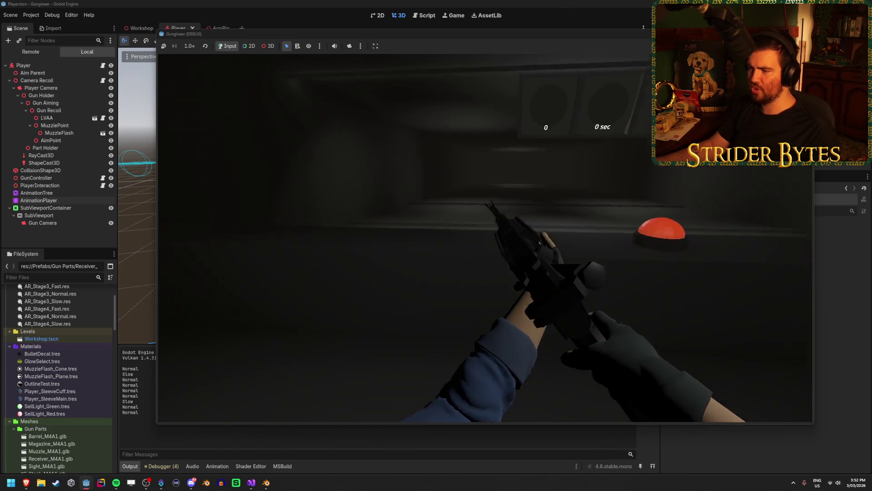
{"action": "key", "text": "F8"}
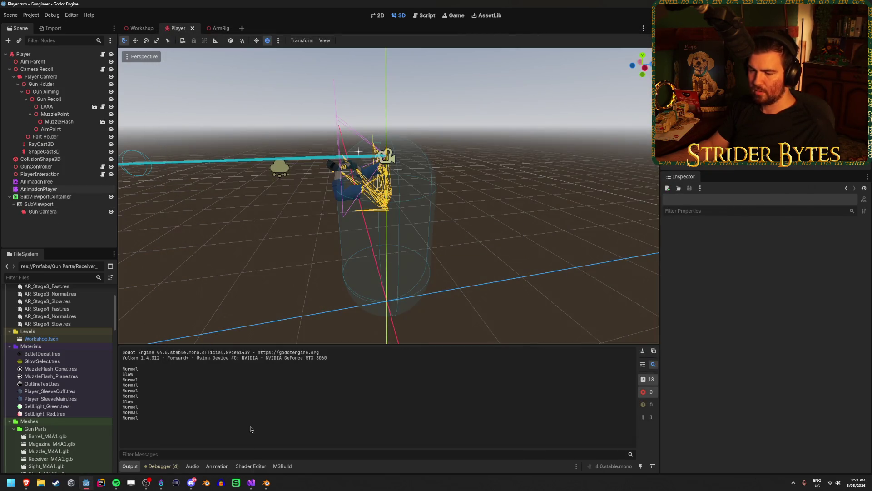
{"action": "left_click", "coordinate": [251, 482]}
{"action": "scroll", "coordinate": [338, 357], "scroll_direction": "up", "scroll_amount": 20}
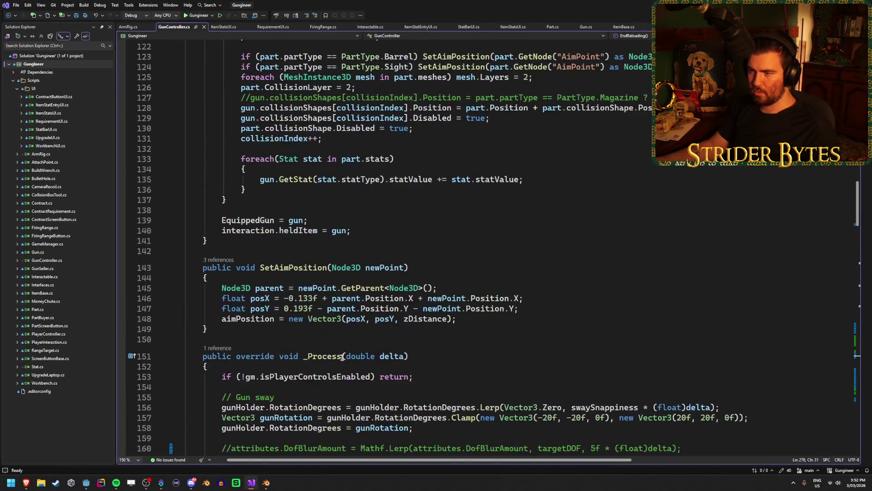
Step: Read the ReloadState enum order (Slow, Normal, Fast) in GunController.cs, then return to Godot
{"action": "scroll", "coordinate": [338, 356], "scroll_direction": "up", "scroll_amount": 20}
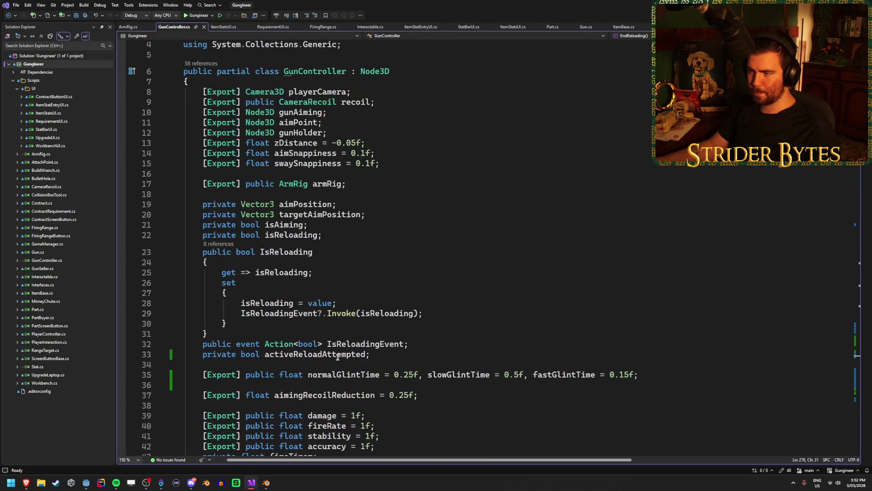
{"action": "scroll", "coordinate": [338, 357], "scroll_direction": "down", "scroll_amount": 6}
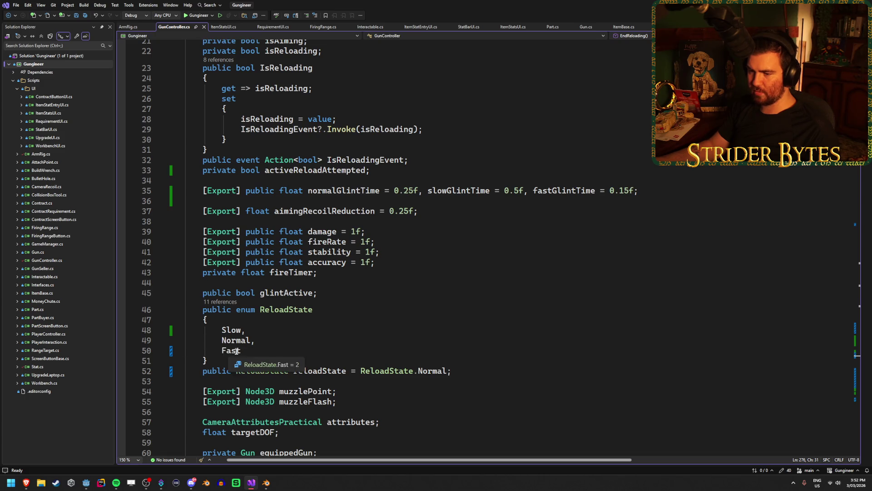
{"action": "left_click", "coordinate": [84, 485]}
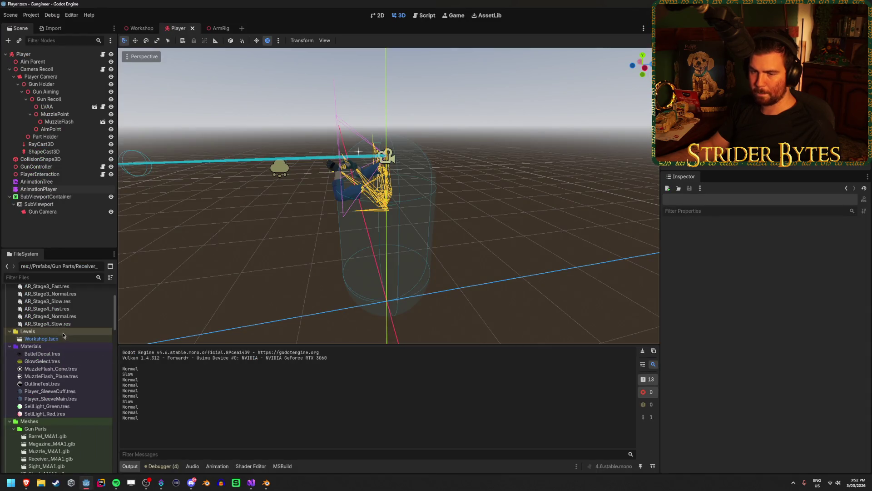
Step: Open the AnimationTree state machine graph and inspect the AR_Stage1-to-Stage 2 transition
{"action": "left_click", "coordinate": [70, 182]}
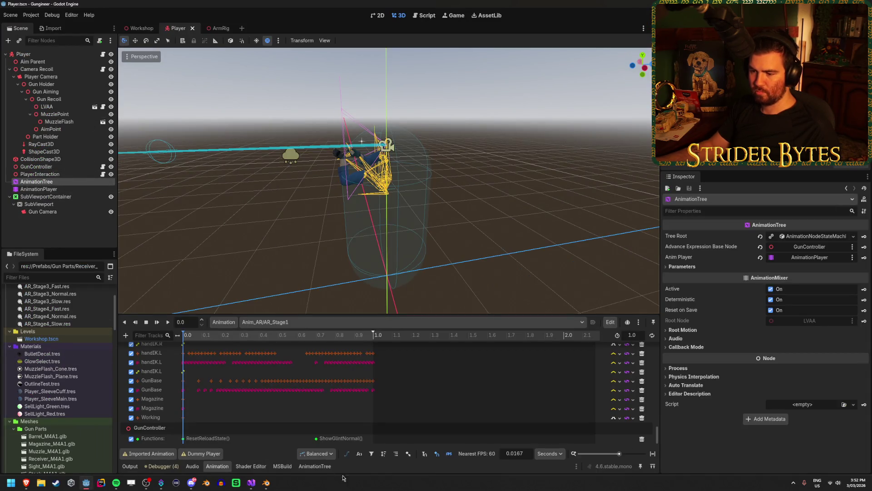
{"action": "left_click", "coordinate": [313, 466]}
{"action": "left_click", "coordinate": [345, 418]}
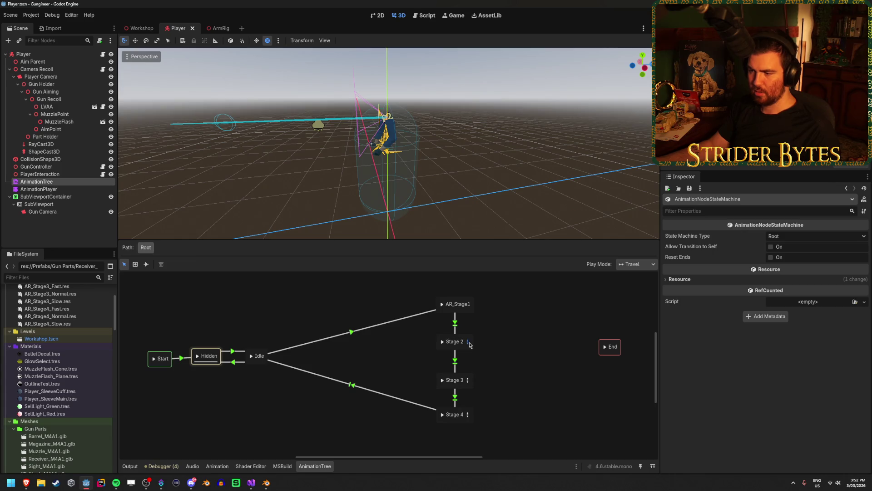
{"action": "left_click", "coordinate": [455, 326]}
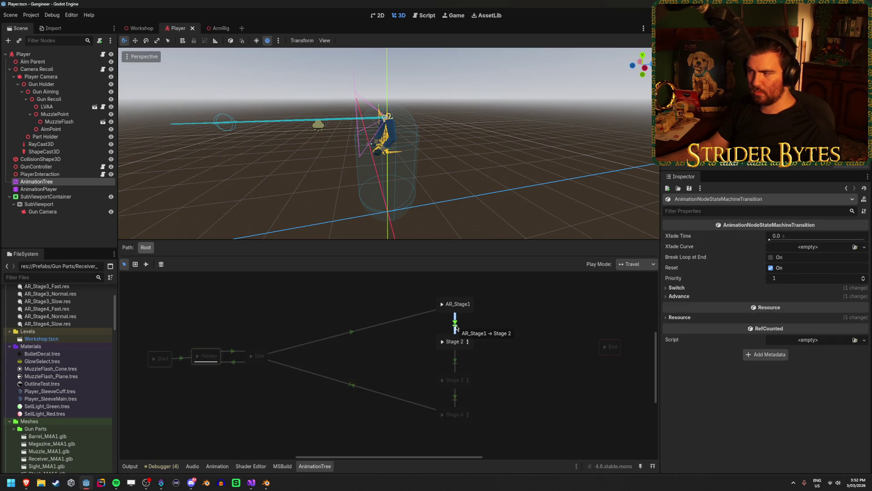
{"action": "left_click", "coordinate": [704, 293]}
{"action": "left_click", "coordinate": [703, 288]}
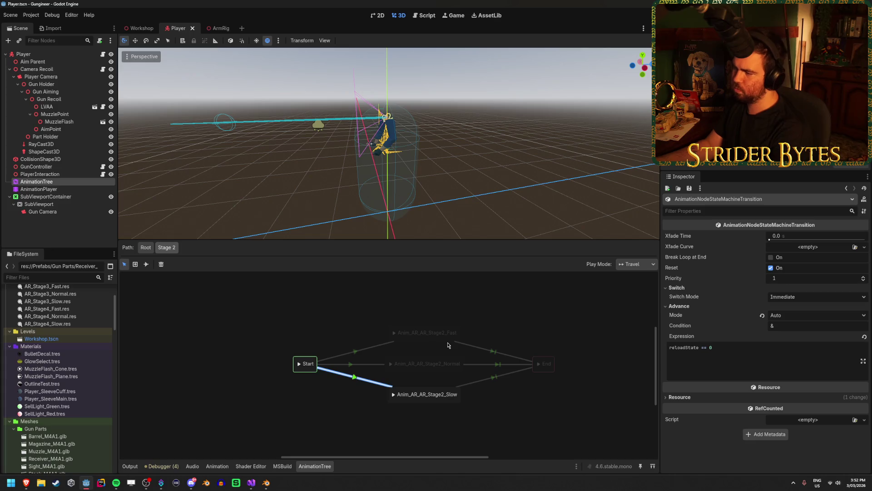
Step: Read the Start transitions' expressions (reloadState 0 Slow, 1 Normal, 2 Fast), then return to Visual Studio
{"action": "left_click", "coordinate": [355, 366]}
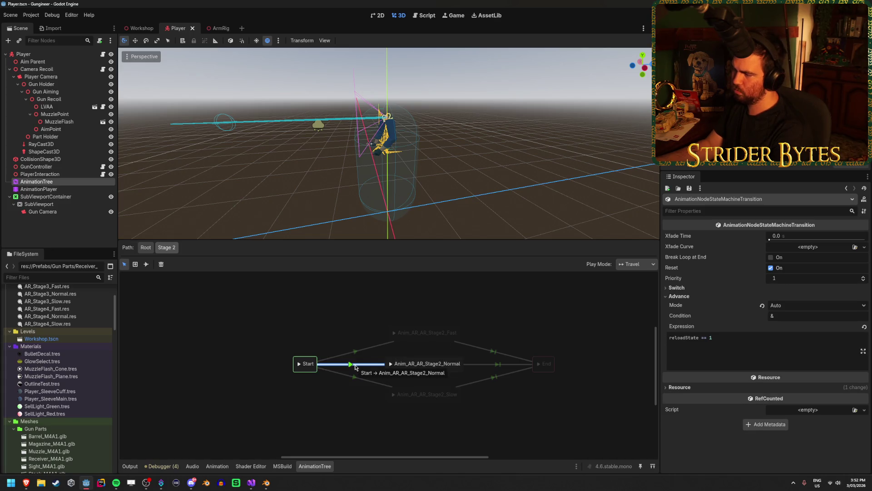
{"action": "left_click", "coordinate": [676, 288]}
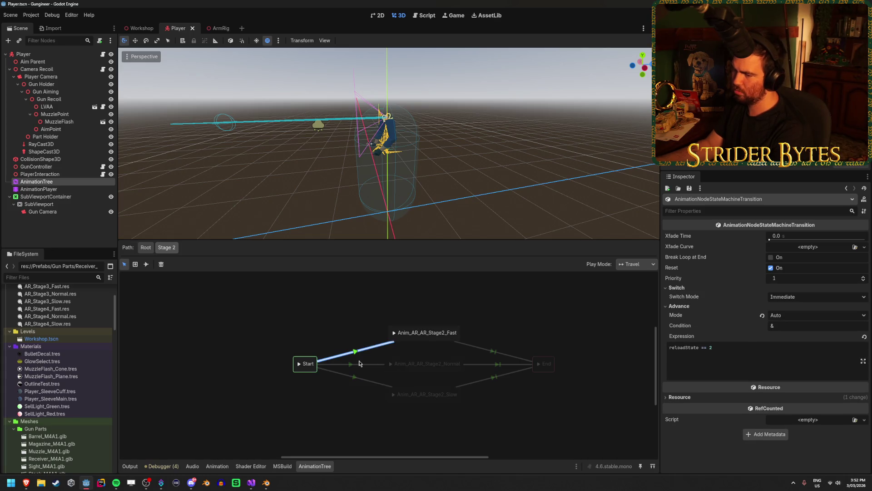
{"action": "left_click", "coordinate": [353, 365]}
{"action": "left_click", "coordinate": [676, 288]}
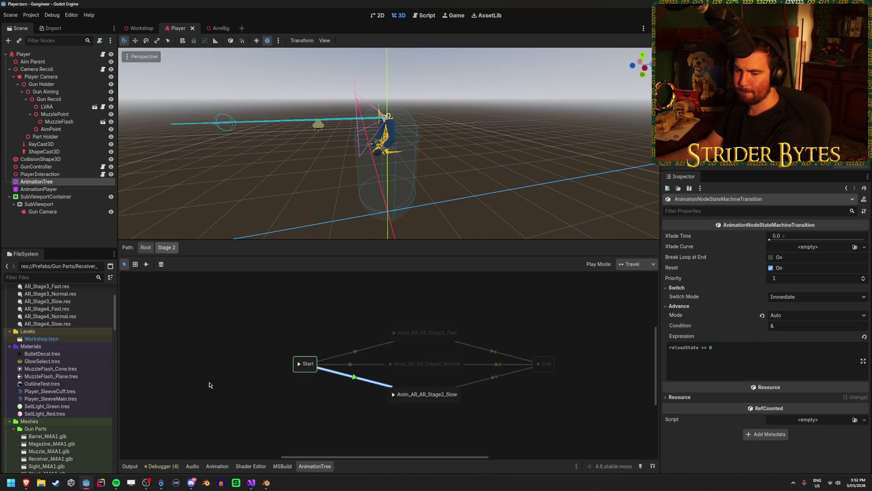
{"action": "left_click", "coordinate": [251, 482]}
Step: Comment out reloadState = ReloadState.Normal in EndReloading() and switch to Godot to rebuild
{"action": "scroll", "coordinate": [270, 396], "scroll_direction": "down", "scroll_amount": 20}
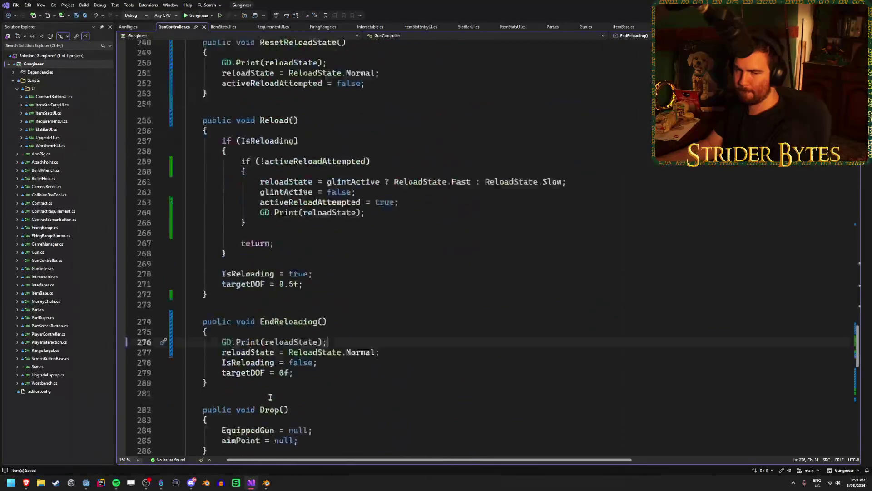
{"action": "scroll", "coordinate": [268, 400], "scroll_direction": "up", "scroll_amount": 9}
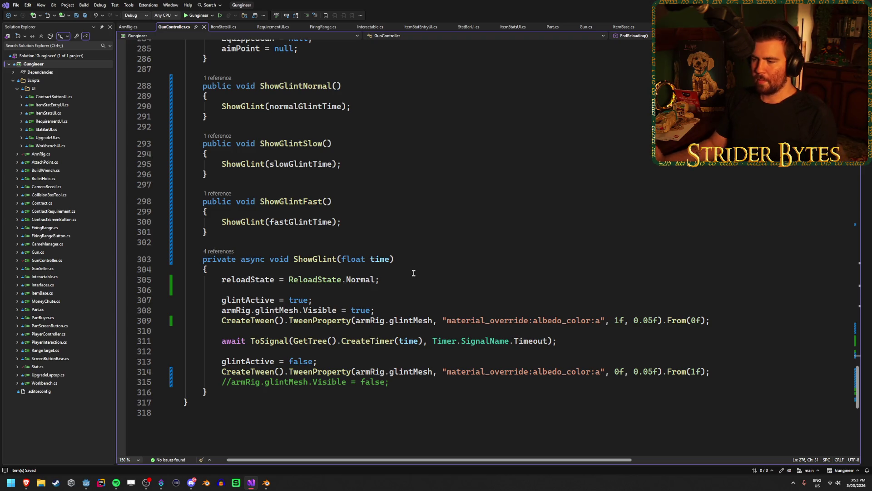
{"action": "scroll", "coordinate": [410, 268], "scroll_direction": "up", "scroll_amount": 8}
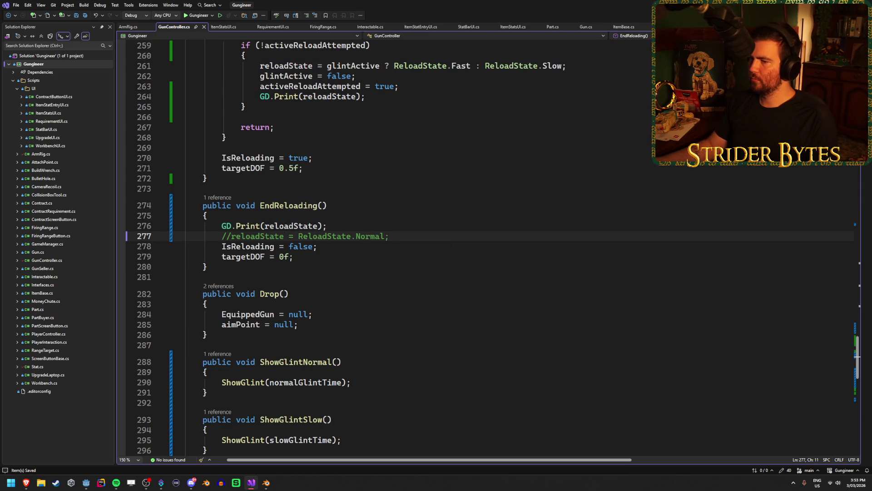
{"action": "key", "text": "alt+Tab"}
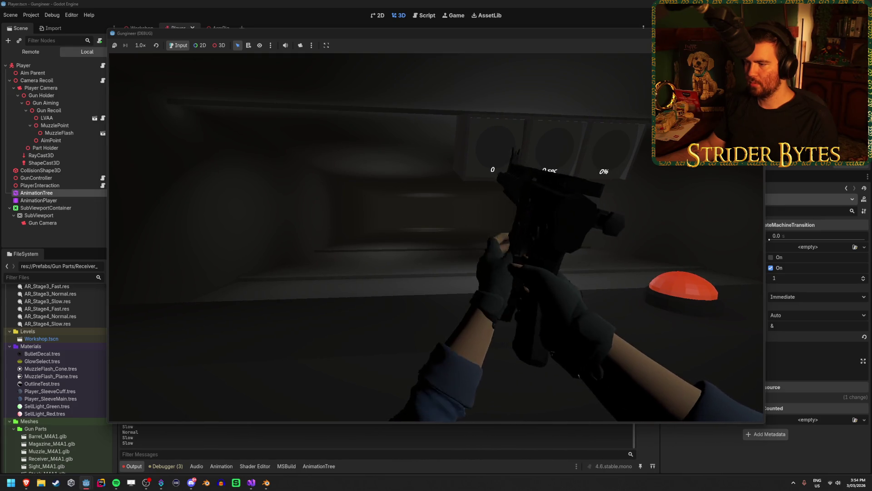
Step: Stop the running play test with F8 to return to the Player scene editor
{"action": "key", "text": "F8"}
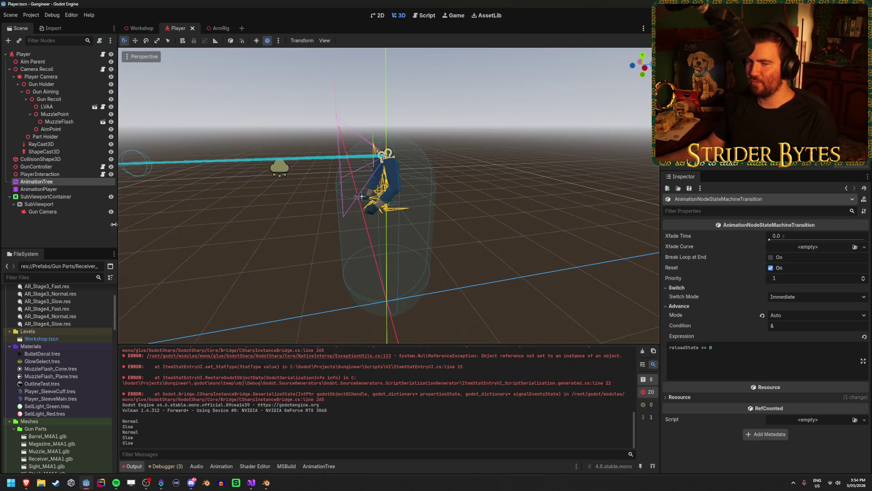
Step: Select the AnimationPlayer node and look through its animation list without changing it
{"action": "left_click", "coordinate": [46, 190]}
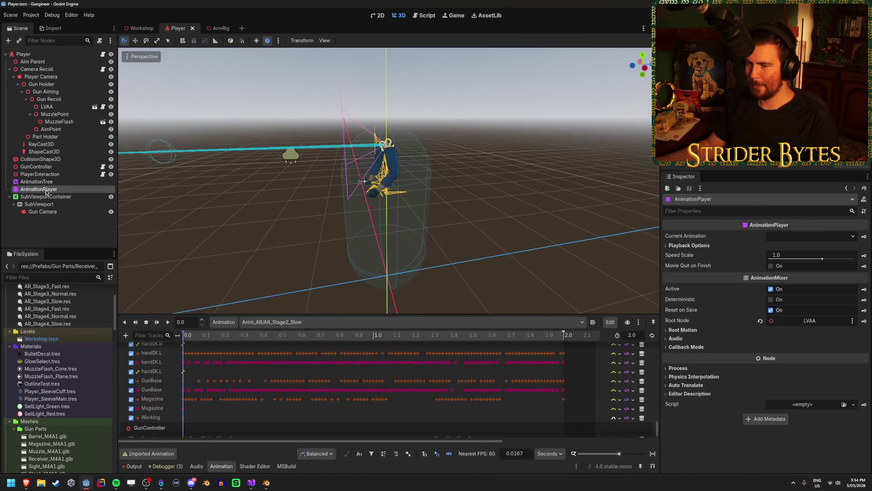
{"action": "left_click", "coordinate": [296, 323]}
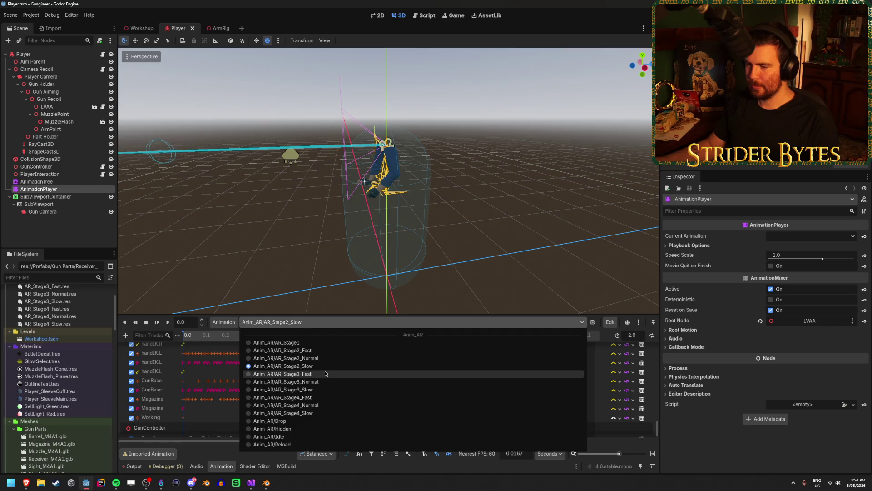
{"action": "left_click", "coordinate": [326, 366]}
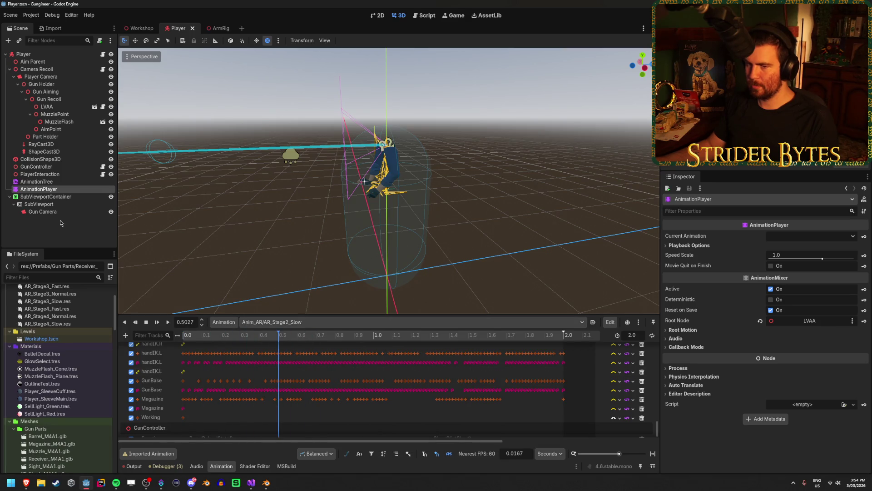
Step: Show Anim_AR/AR_Stage2_Slow, scrub its timeline back and forth, then view the AnimationTree graph
{"action": "left_click", "coordinate": [63, 183]}
{"action": "left_click", "coordinate": [221, 466]}
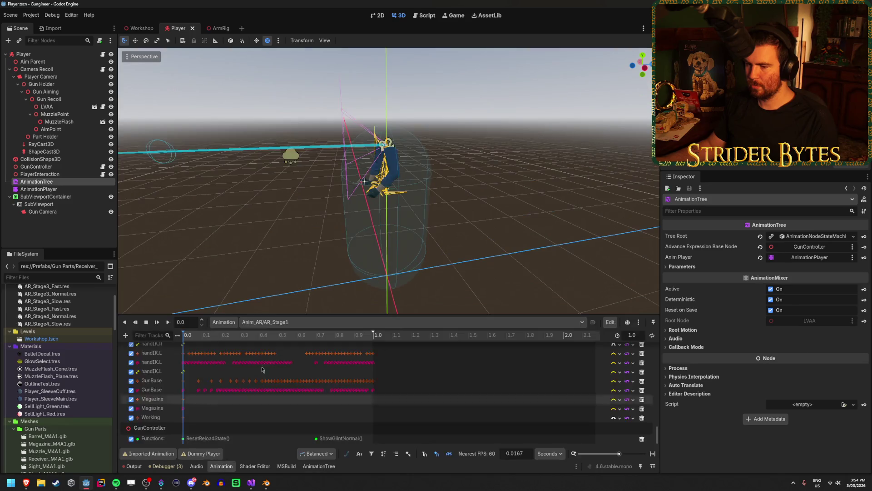
{"action": "left_click", "coordinate": [282, 322]}
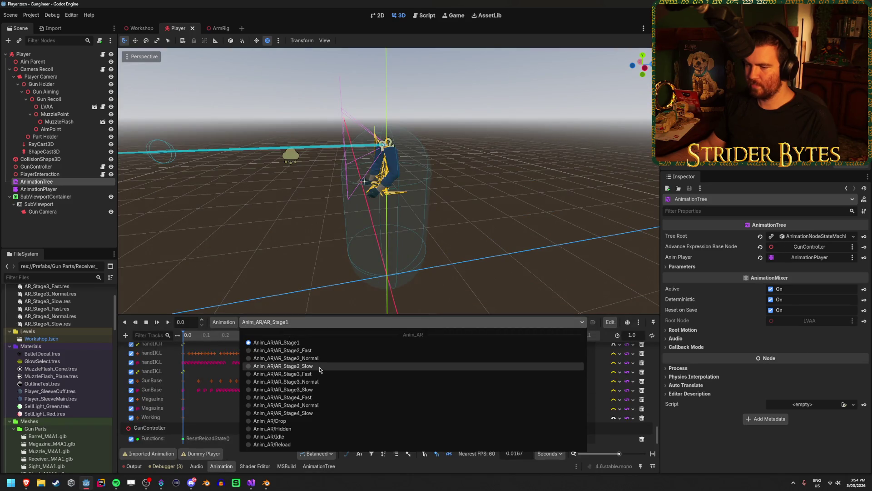
{"action": "left_click", "coordinate": [283, 366]}
{"action": "left_click_drag", "start_coordinate": [261, 339], "coordinate": [372, 339]}
{"action": "mouse_move", "coordinate": [445, 339]}
{"action": "left_mouse_down"}
{"action": "mouse_move", "coordinate": [522, 340]}
{"action": "mouse_move", "coordinate": [235, 339]}
{"action": "left_mouse_up"}
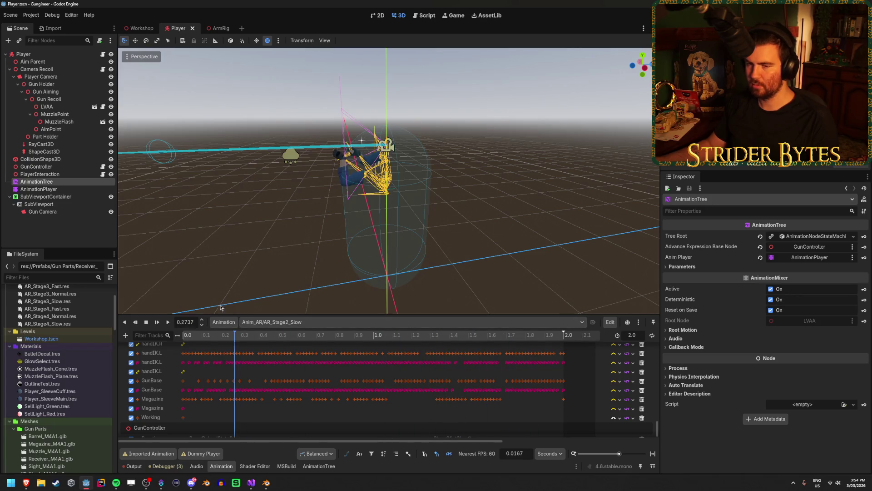
{"action": "left_click", "coordinate": [319, 467]}
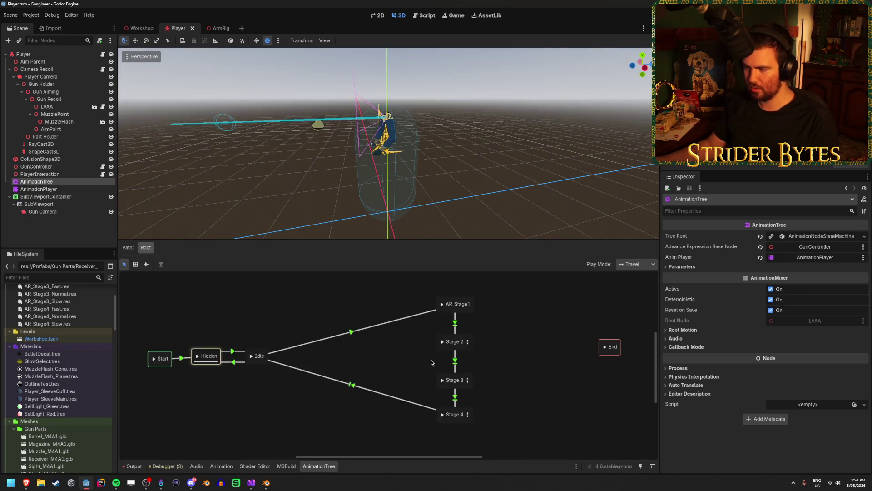
{"action": "left_click", "coordinate": [468, 342]}
{"action": "left_click", "coordinate": [445, 395]}
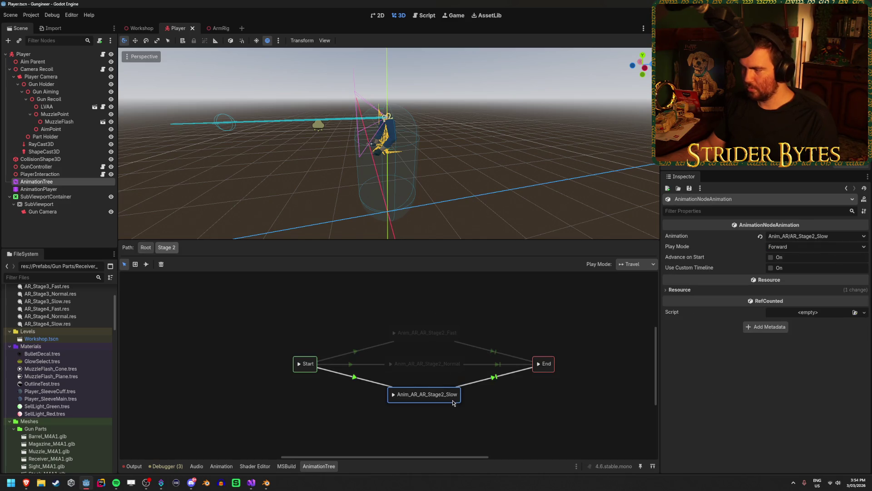
{"action": "left_click", "coordinate": [834, 240]}
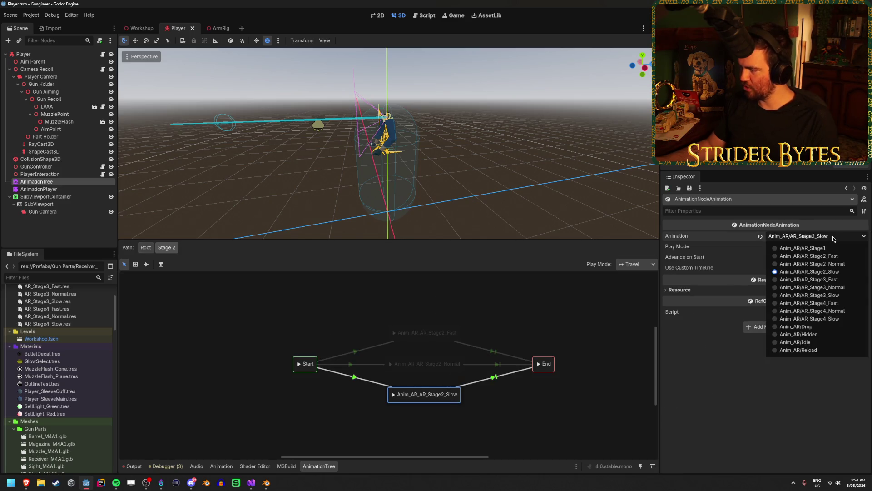
{"action": "left_click", "coordinate": [834, 239]}
{"action": "left_click", "coordinate": [582, 401]}
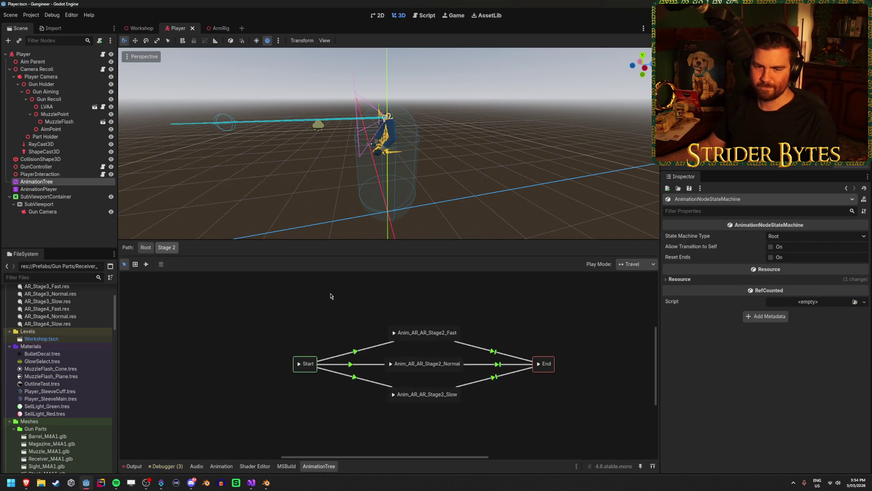
{"action": "left_click", "coordinate": [348, 363]}
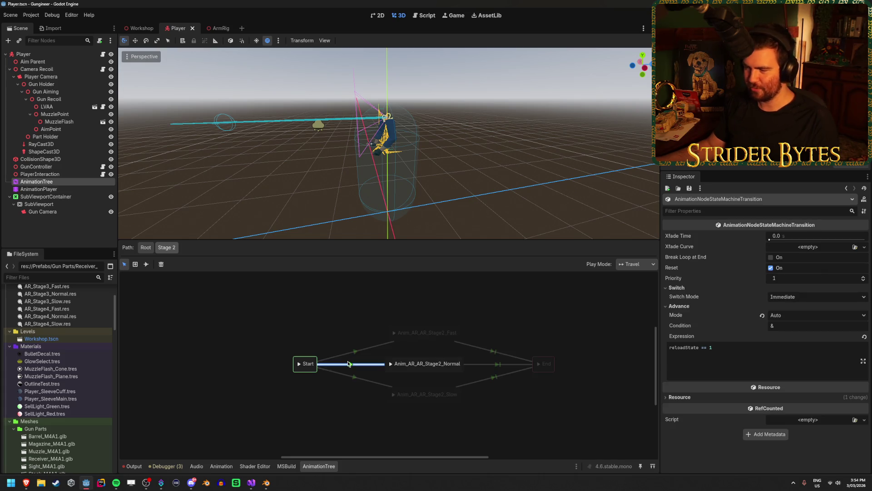
{"action": "left_click", "coordinate": [431, 371]}
{"action": "left_click", "coordinate": [436, 334]}
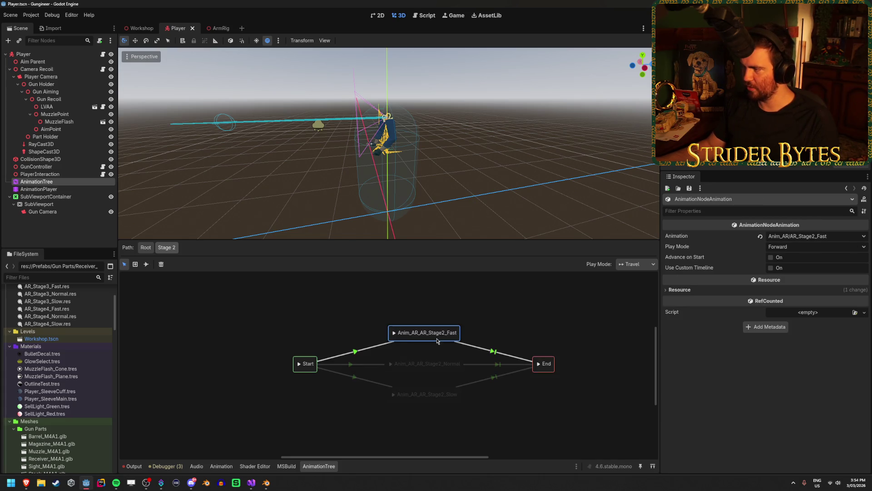
{"action": "left_click", "coordinate": [444, 396]}
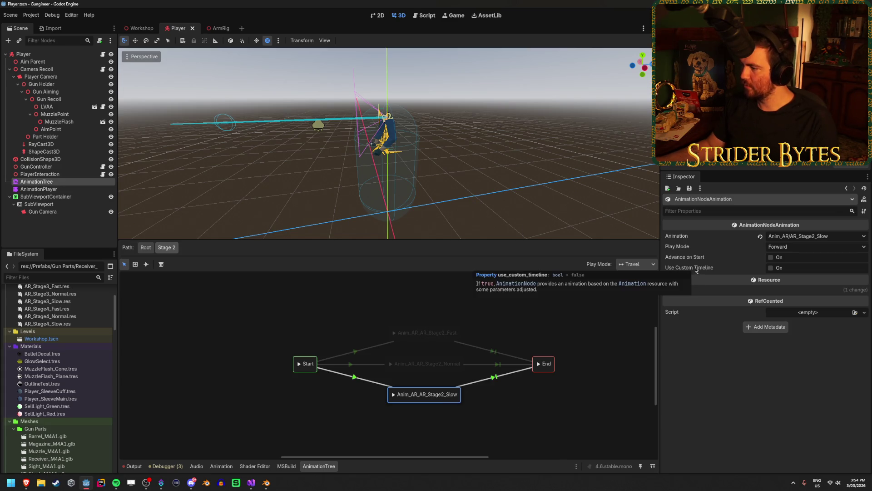
{"action": "left_click", "coordinate": [356, 382]}
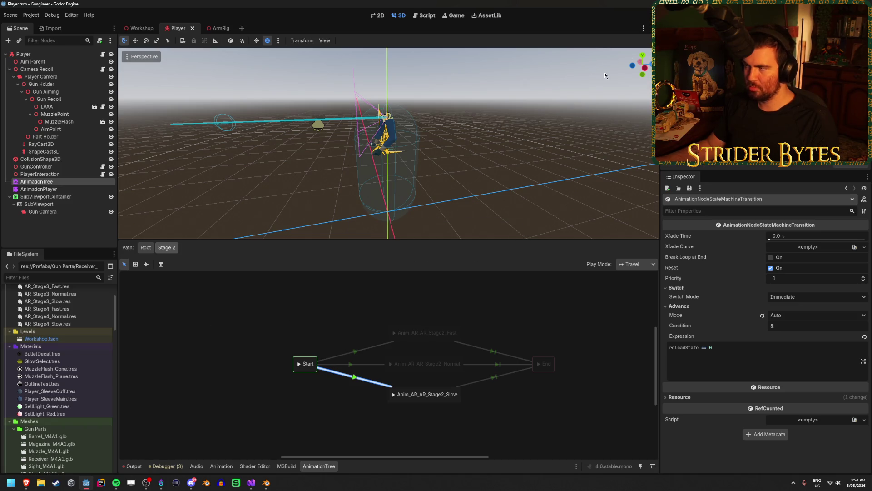
{"action": "key", "text": "F5"}
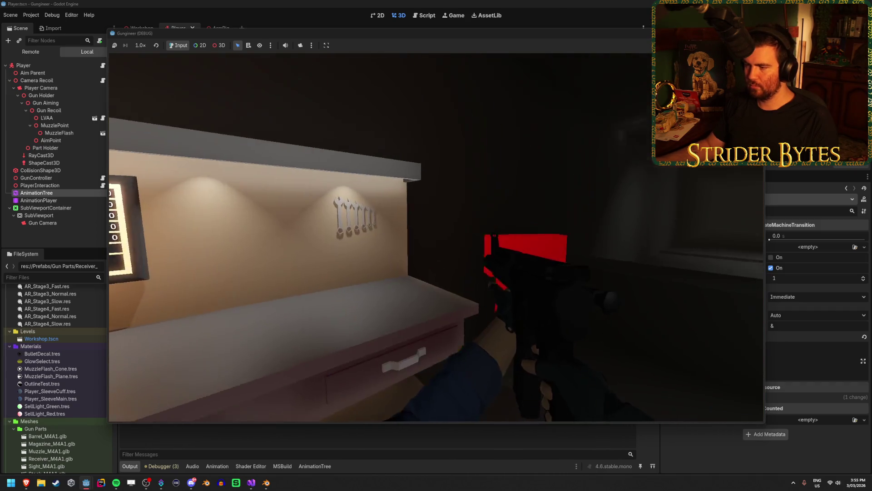
Step: Start a reload, move the game window aside, then fire and reload again with R
{"action": "key", "text": "r"}
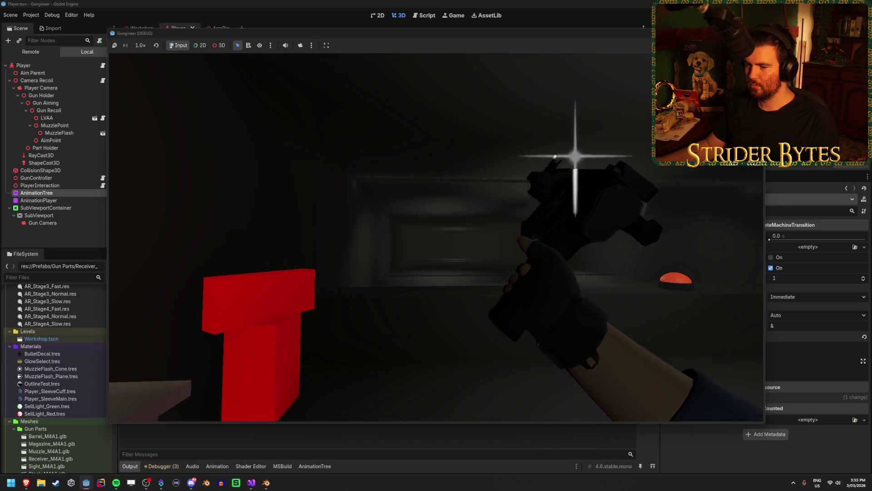
{"action": "mouse_move", "coordinate": [348, 37]}
{"action": "left_mouse_down"}
{"action": "mouse_move", "coordinate": [436, 33]}
{"action": "mouse_move", "coordinate": [419, 33]}
{"action": "left_mouse_up"}
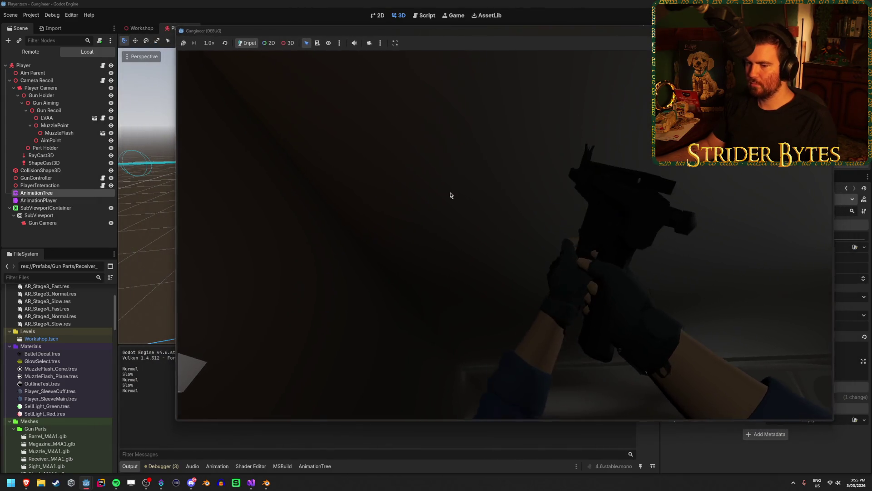
{"action": "left_click", "coordinate": [452, 194]}
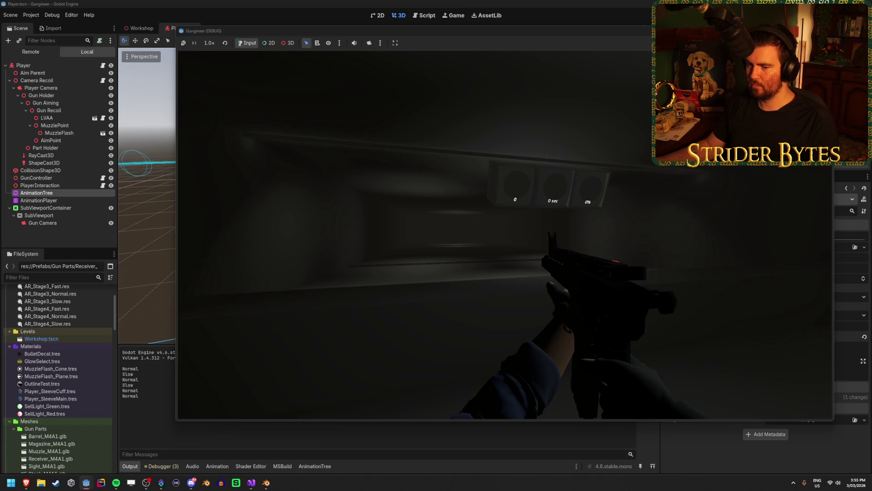
{"action": "left_click", "coordinate": [452, 194]}
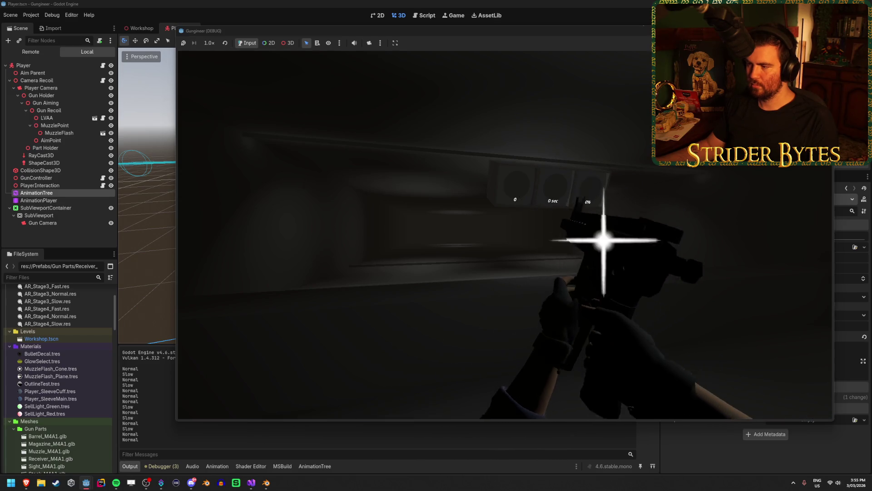
{"action": "key", "text": "r"}
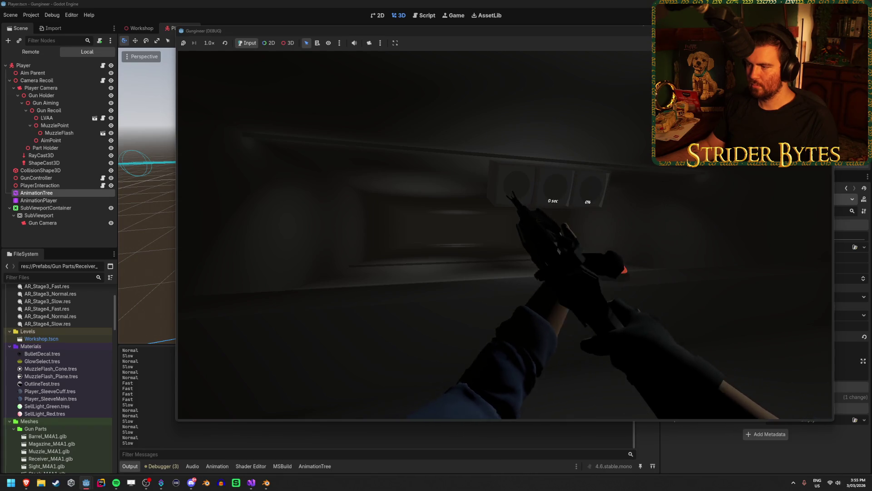
Step: Fire and attempt an active reload mid-reload, then stop the game and return to GunController.cs
{"action": "left_click", "coordinate": [505, 235]}
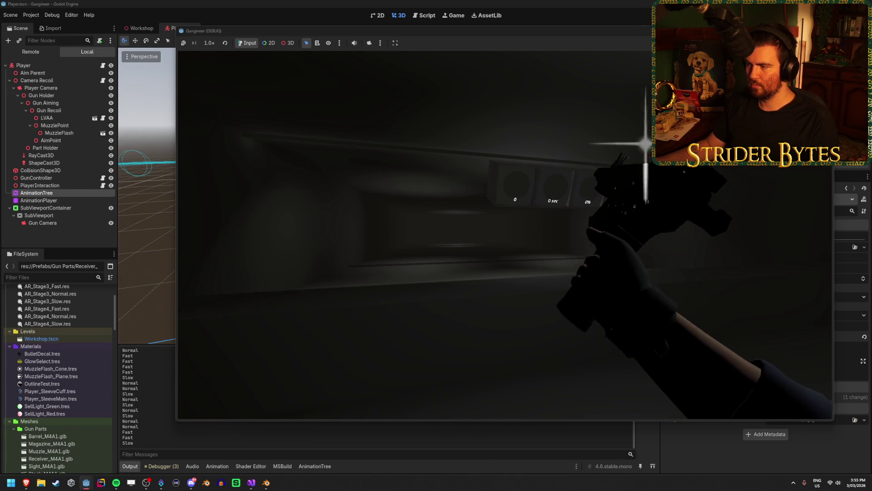
{"action": "left_click", "coordinate": [505, 234]}
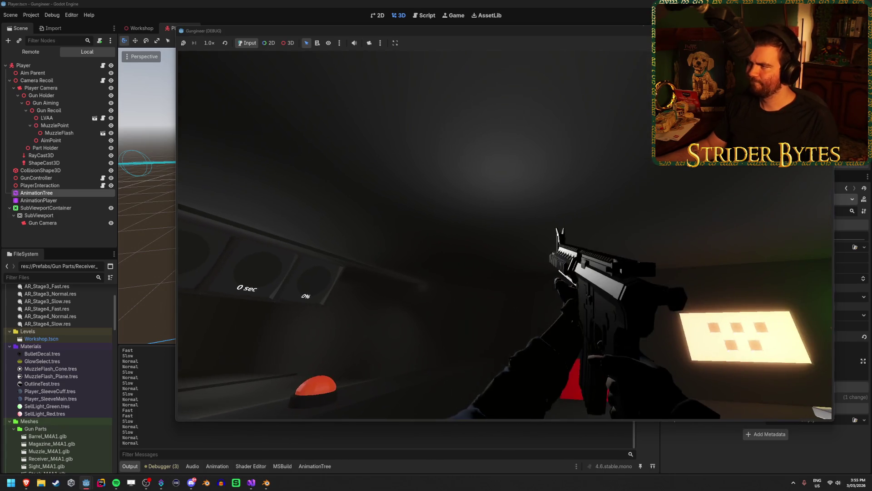
{"action": "key", "text": "F8"}
{"action": "left_click", "coordinate": [249, 485]}
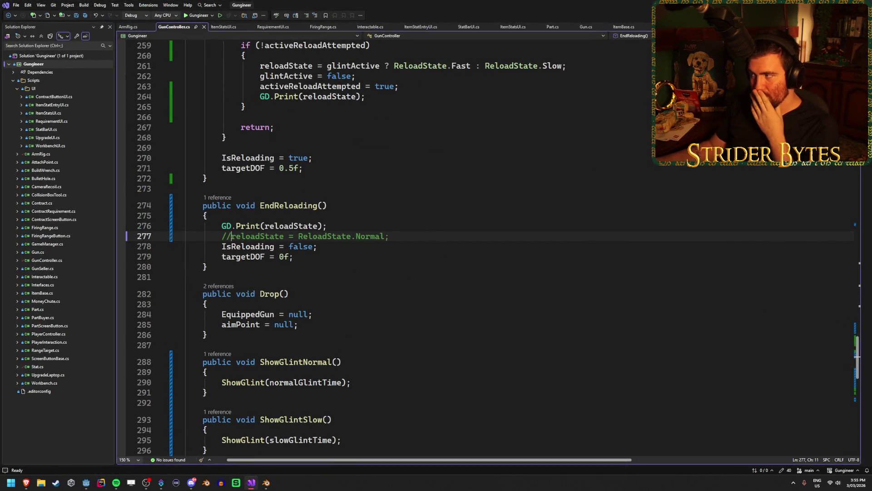
Step: Rebuild and play the game in Godot with EndReloading's Normal reset commented out, then stop it
{"action": "key", "text": "alt+Tab"}
{"action": "key", "text": "F5"}
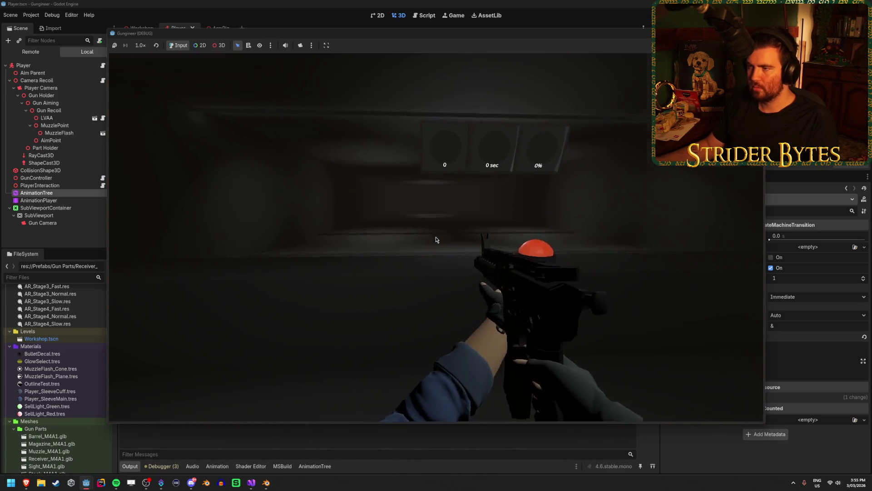
{"action": "left_click_drag", "start_coordinate": [395, 30], "coordinate": [476, 26]}
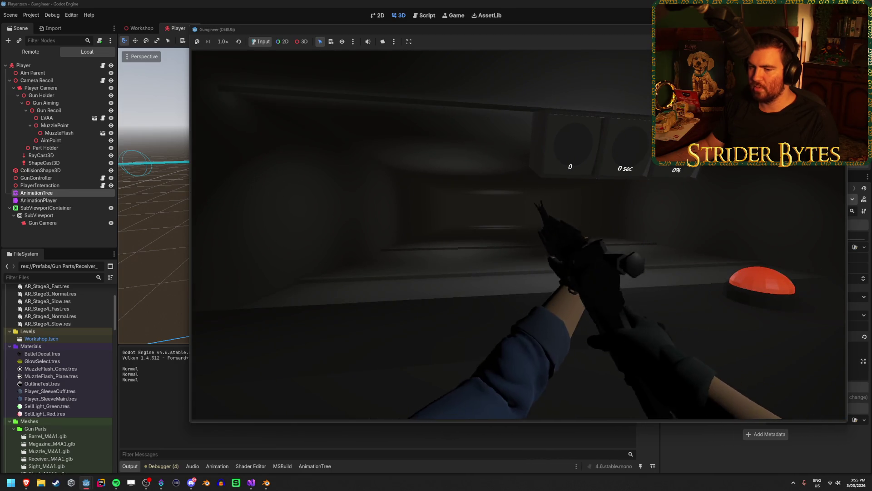
{"action": "key", "text": "Escape"}
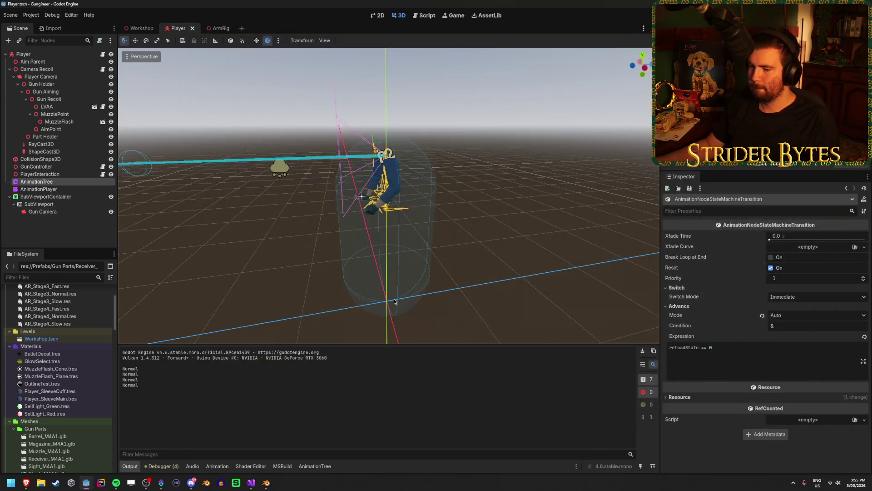
Step: Restore the Normal reset in EndReloading and save GunController.cs
{"action": "left_click", "coordinate": [253, 482]}
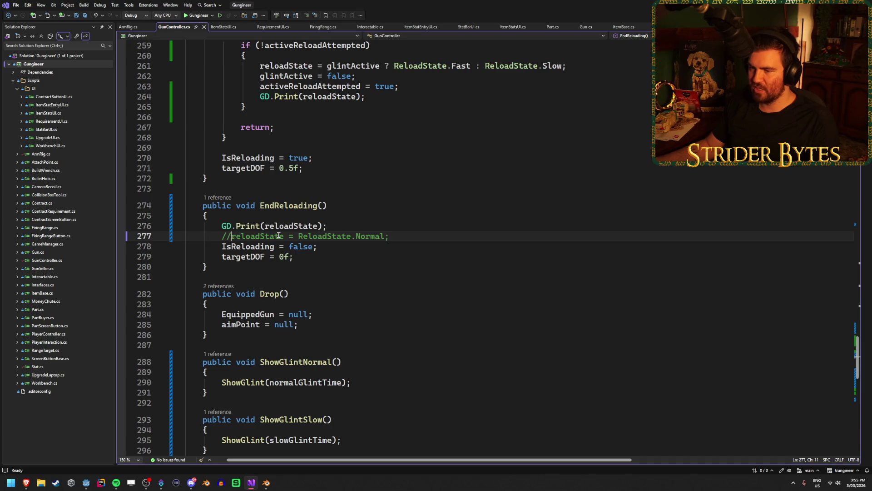
{"action": "key", "text": "BackSpace"}
{"action": "key", "text": "BackSpace"}
{"action": "key", "text": "ctrl+s"}
Step: Comment out ResetReloadState's Normal reset on line 251 and rebuild the game in Godot
{"action": "scroll", "coordinate": [393, 258], "scroll_direction": "up", "scroll_amount": 4}
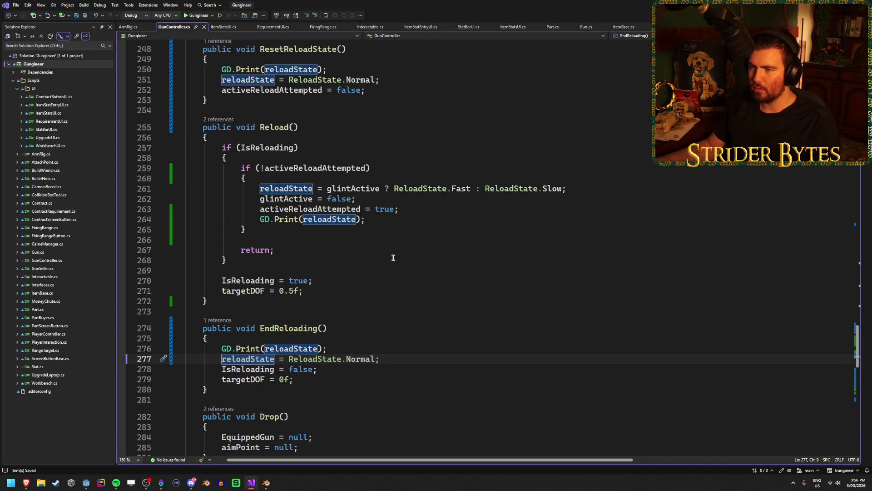
{"action": "scroll", "coordinate": [393, 258], "scroll_direction": "up", "scroll_amount": 3}
{"action": "left_click", "coordinate": [222, 175]}
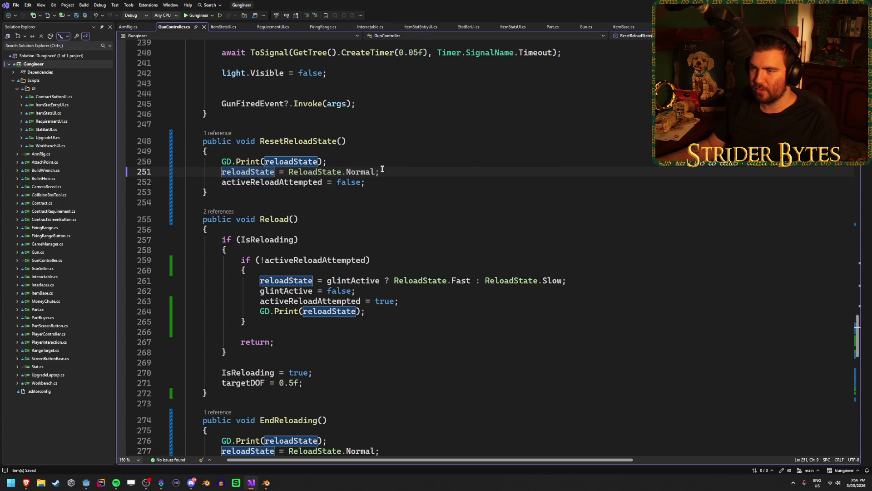
{"action": "type", "text": "//"}
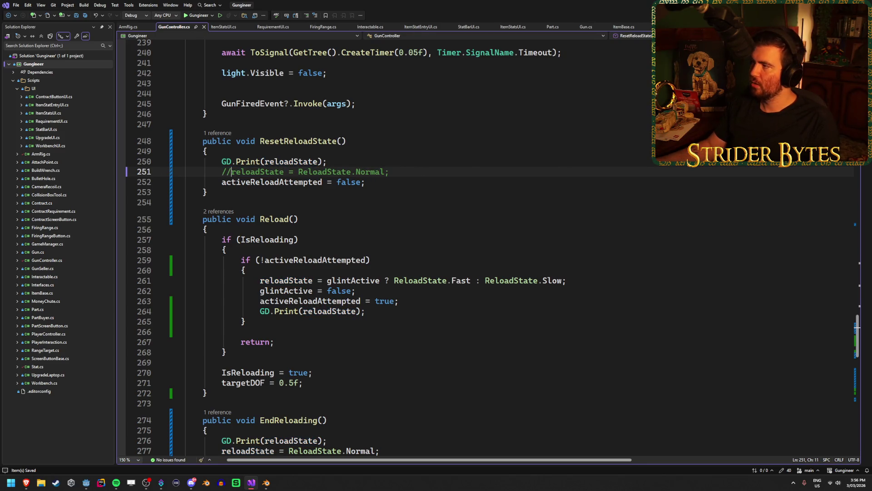
{"action": "key", "text": "alt+Tab"}
{"action": "key", "text": "F5"}
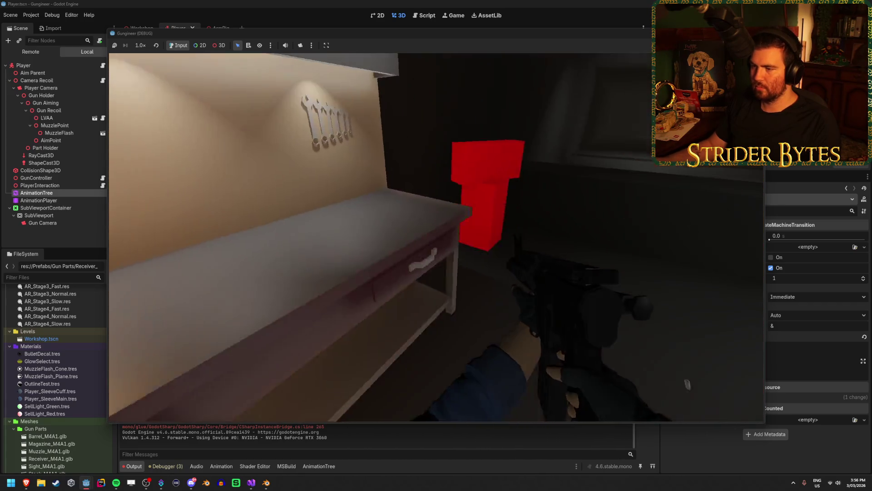
Step: Fire the rifle repeatedly in the running game to test reloading, then stop it
{"action": "left_click", "coordinate": [436, 237]}
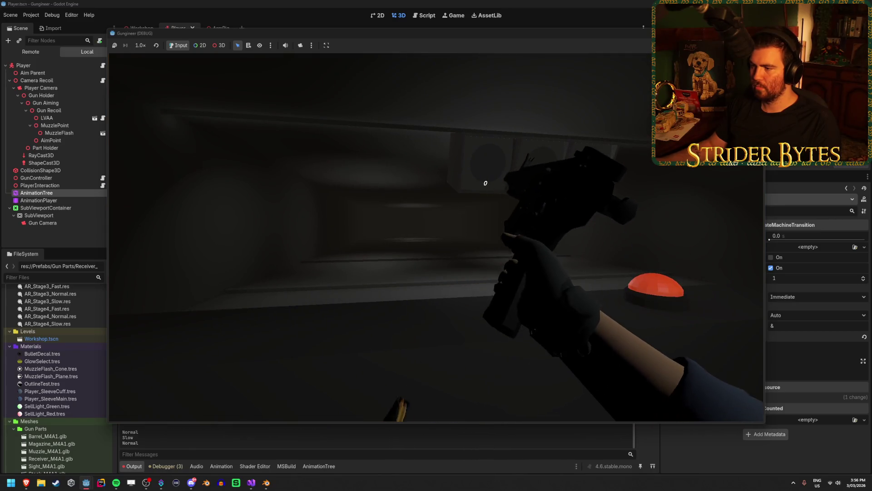
{"action": "left_click", "coordinate": [436, 237]}
{"action": "left_click", "coordinate": [436, 237]}
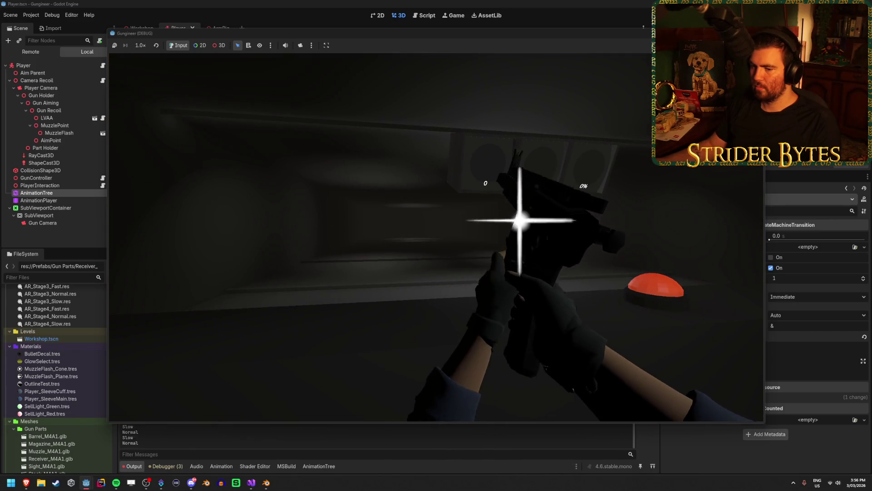
{"action": "left_click_drag", "start_coordinate": [325, 37], "coordinate": [413, 21]}
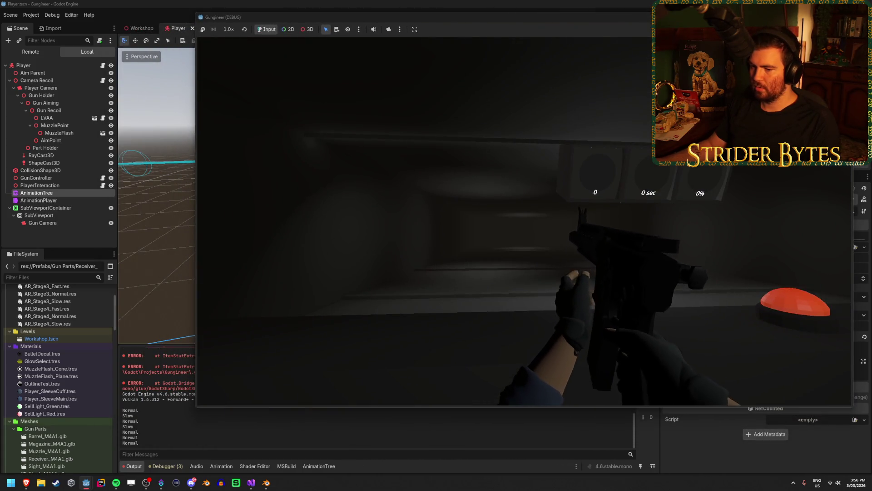
{"action": "left_click", "coordinate": [524, 221]}
{"action": "left_click", "coordinate": [525, 221]}
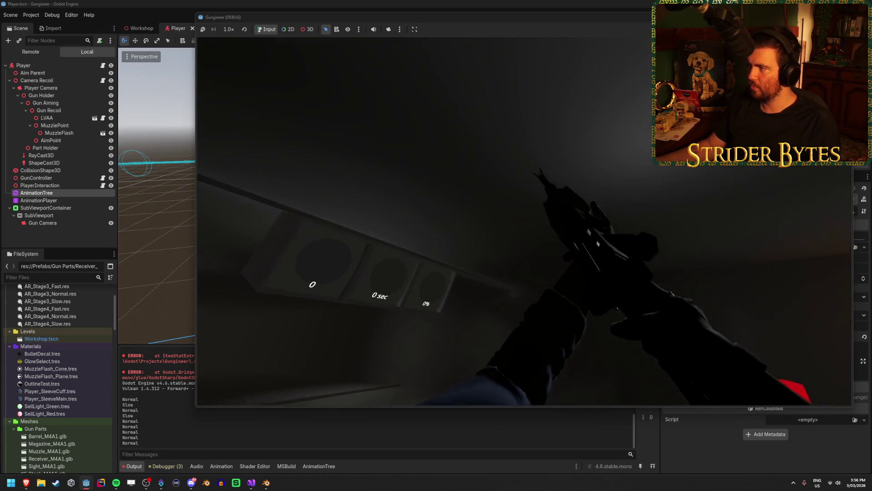
{"action": "key", "text": "F8"}
Step: Review lines 250–251 in ResetReloadState, then rebuild and play the game again before returning to the script
{"action": "key", "text": "alt+Tab"}
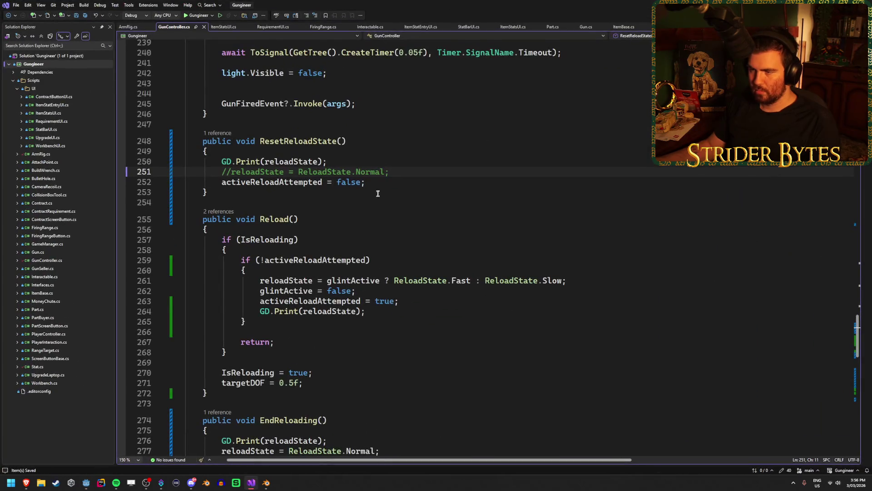
{"action": "left_click", "coordinate": [394, 162]}
{"action": "left_click", "coordinate": [405, 172]}
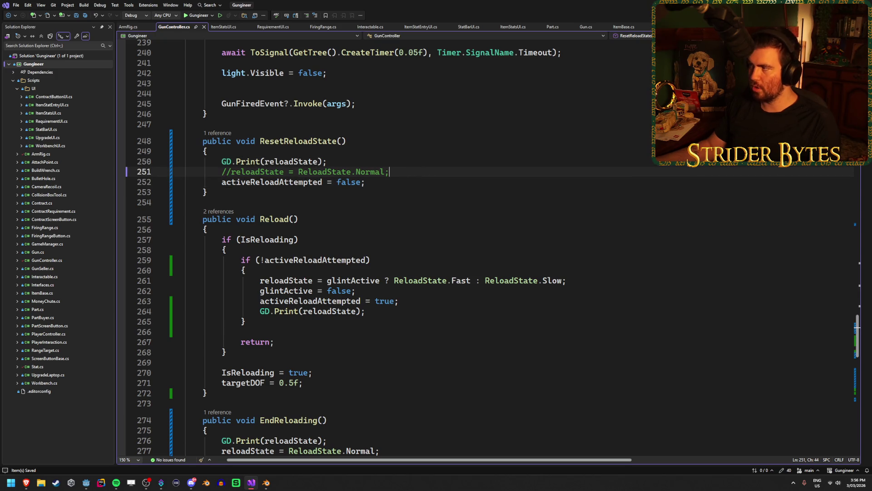
{"action": "key", "text": "alt+Tab"}
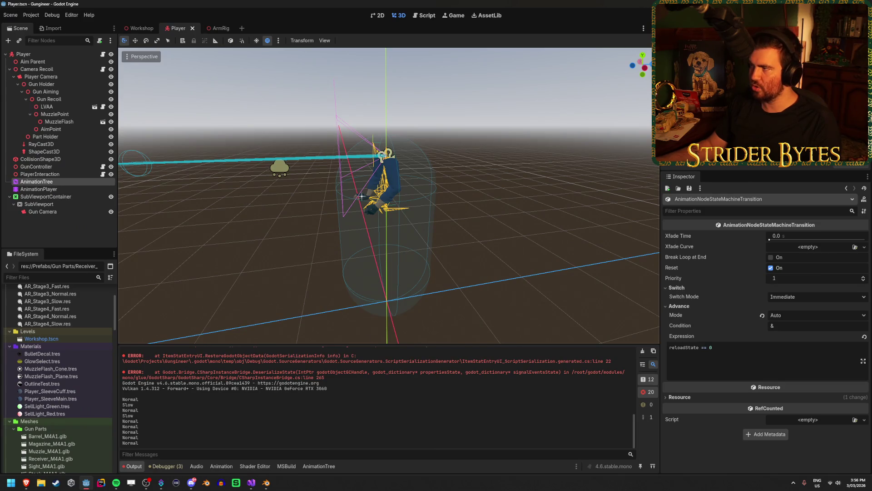
{"action": "key", "text": "F5"}
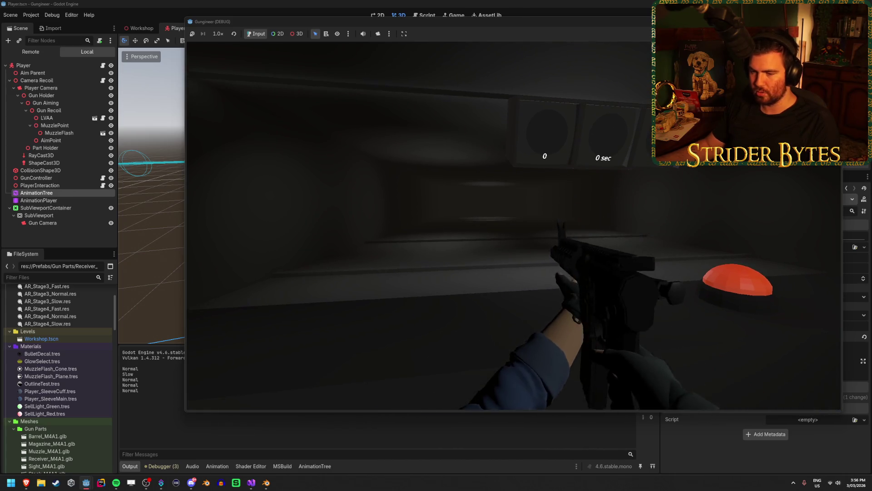
{"action": "key", "text": "F8"}
{"action": "left_click", "coordinate": [251, 482]}
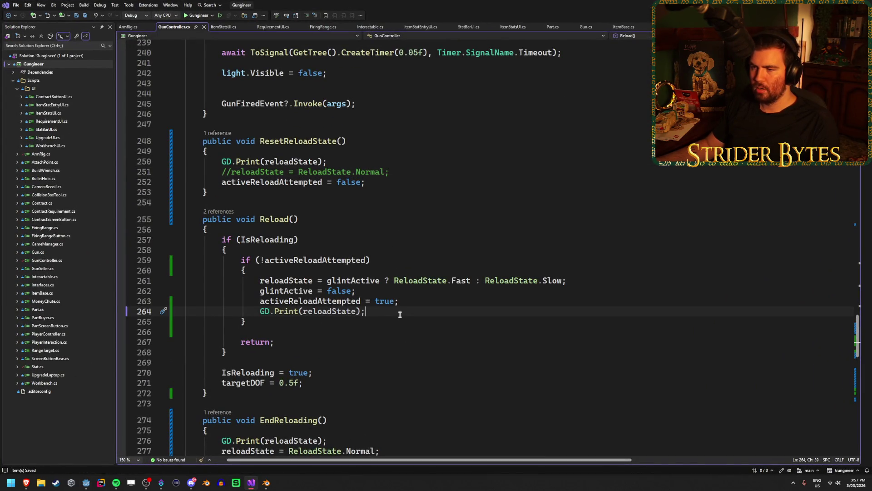
{"action": "scroll", "coordinate": [400, 314], "scroll_direction": "down", "scroll_amount": 3}
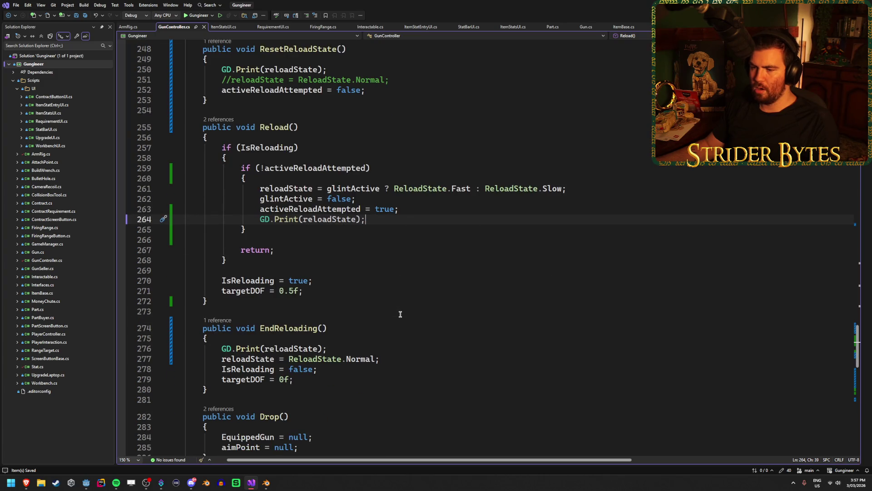
{"action": "scroll", "coordinate": [401, 314], "scroll_direction": "down", "scroll_amount": 13}
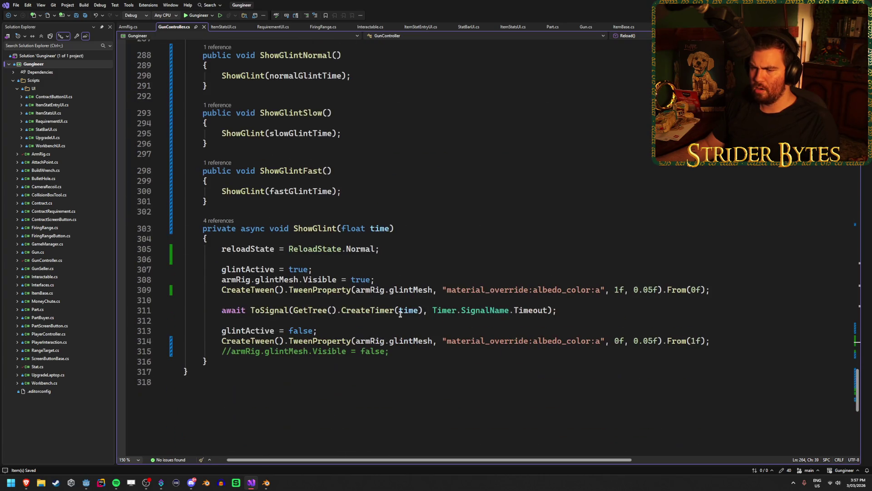
{"action": "scroll", "coordinate": [401, 314], "scroll_direction": "up", "scroll_amount": 2}
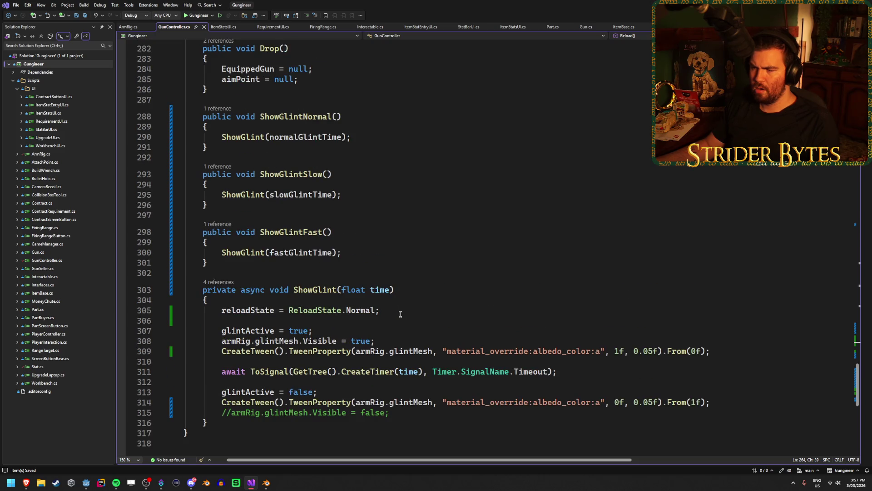
{"action": "scroll", "coordinate": [401, 314], "scroll_direction": "up", "scroll_amount": 18}
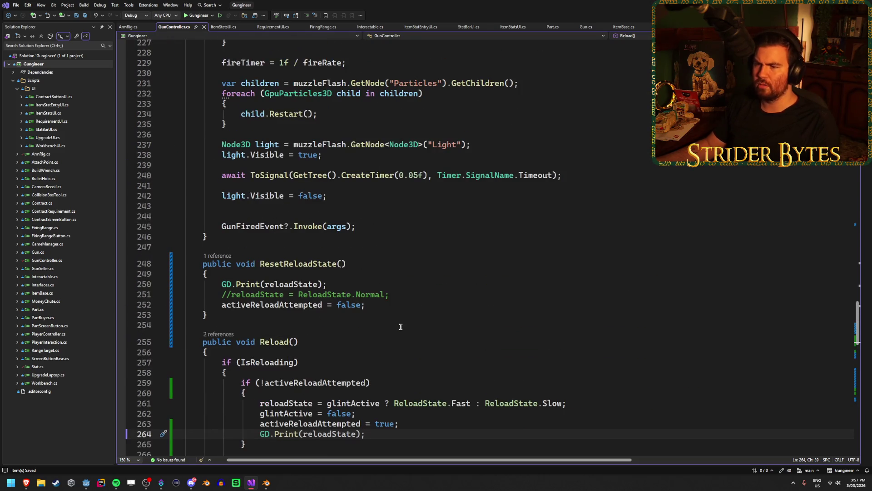
{"action": "scroll", "coordinate": [418, 340], "scroll_direction": "up", "scroll_amount": 6}
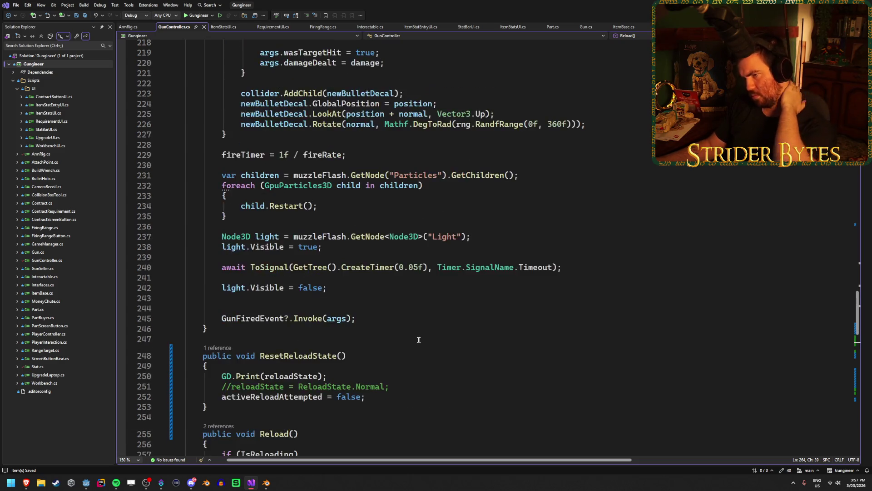
{"action": "scroll", "coordinate": [419, 340], "scroll_direction": "down", "scroll_amount": 13}
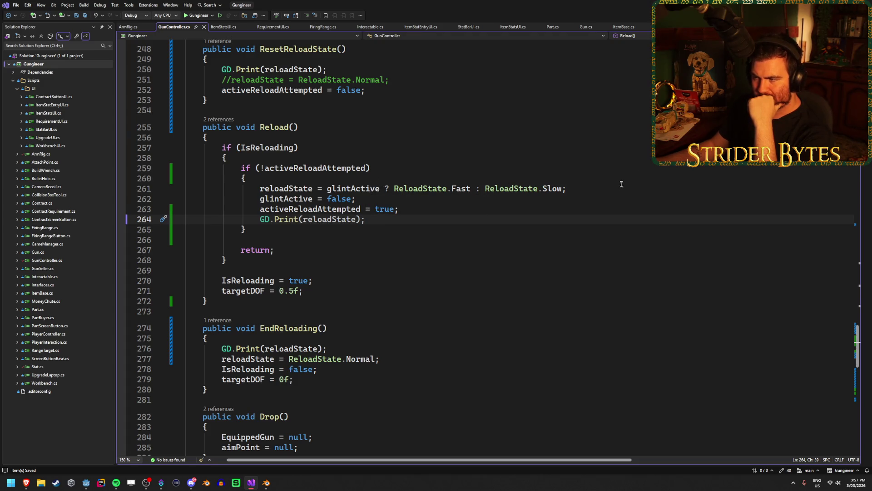
{"action": "left_click", "coordinate": [413, 209]}
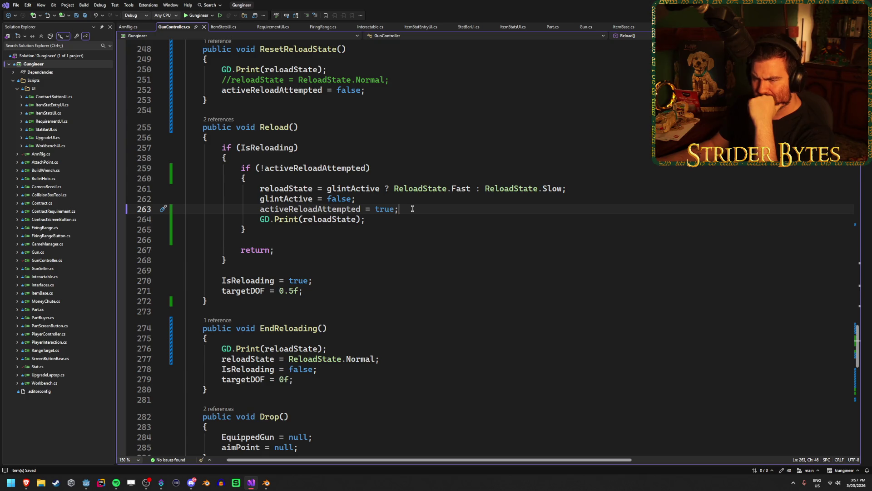
{"action": "scroll", "coordinate": [412, 208], "scroll_direction": "up", "scroll_amount": 4}
{"action": "scroll", "coordinate": [427, 310], "scroll_direction": "down", "scroll_amount": 1}
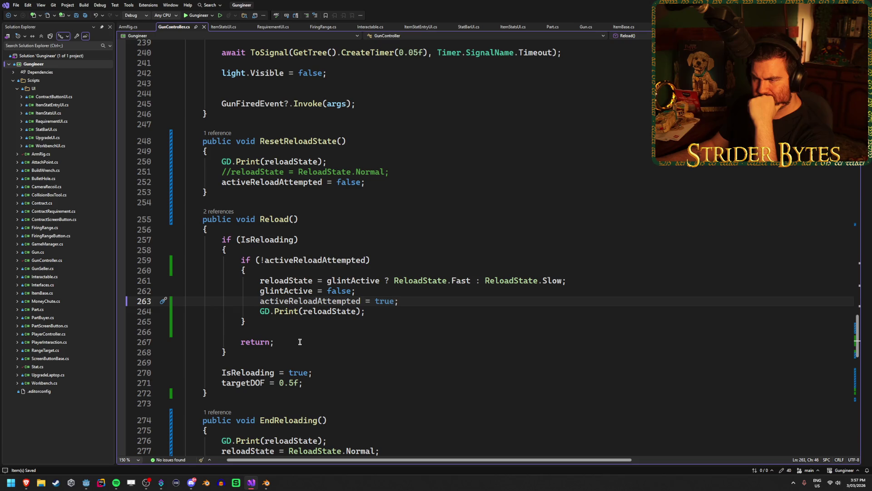
{"action": "scroll", "coordinate": [300, 341], "scroll_direction": "up", "scroll_amount": 6}
{"action": "scroll", "coordinate": [417, 329], "scroll_direction": "down", "scroll_amount": 2}
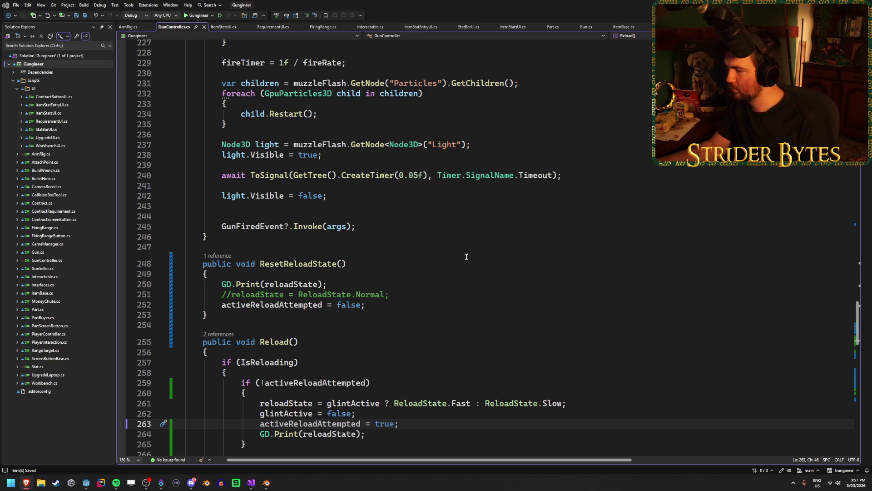
Step: Find all references to the reloadState field and jump to its Normal assignment in ShowGlint
{"action": "left_click", "coordinate": [409, 294]}
{"action": "scroll", "coordinate": [416, 284], "scroll_direction": "down", "scroll_amount": 2}
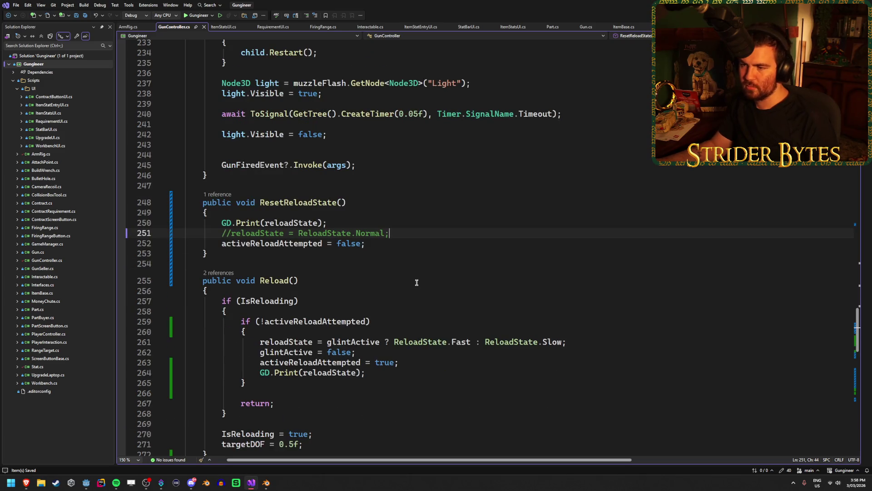
{"action": "scroll", "coordinate": [416, 277], "scroll_direction": "up", "scroll_amount": 20}
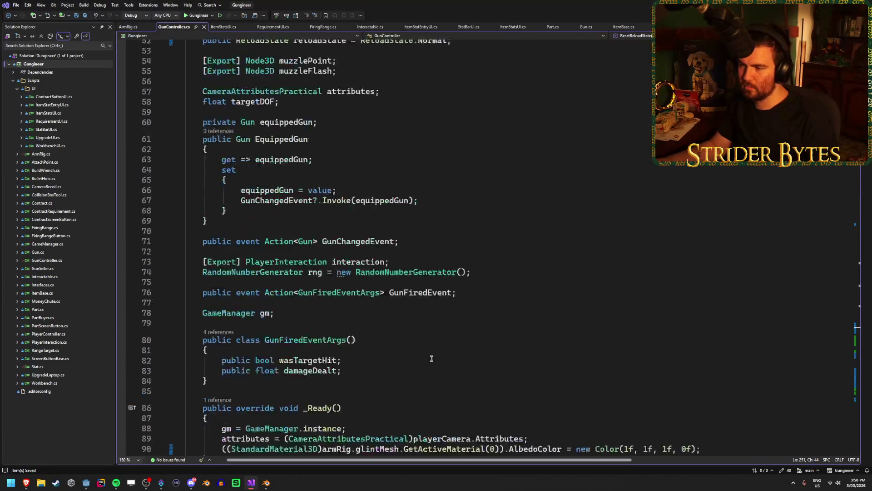
{"action": "scroll", "coordinate": [433, 350], "scroll_direction": "down", "scroll_amount": 4}
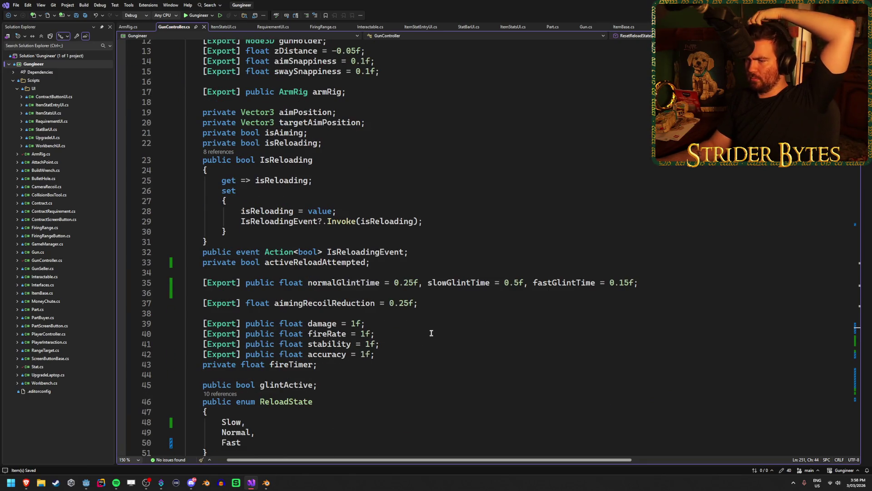
{"action": "scroll", "coordinate": [431, 332], "scroll_direction": "down", "scroll_amount": 3}
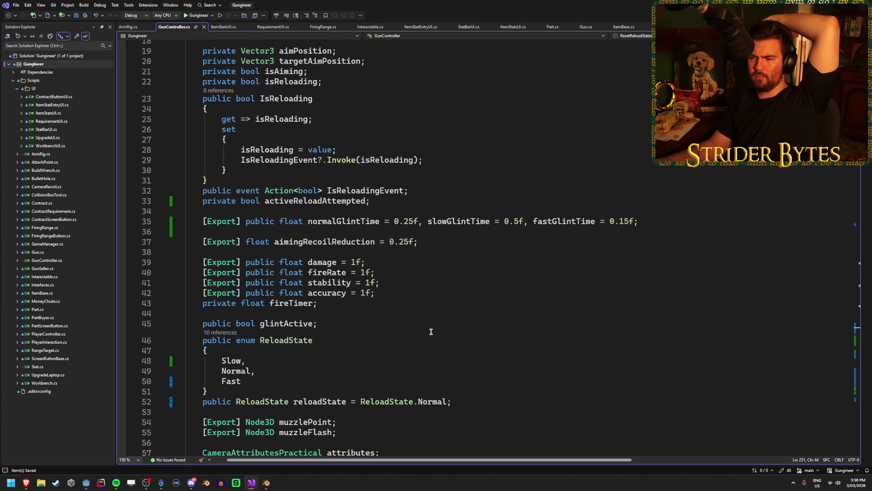
{"action": "scroll", "coordinate": [336, 342], "scroll_direction": "down", "scroll_amount": 2}
{"action": "left_click", "coordinate": [340, 307]}
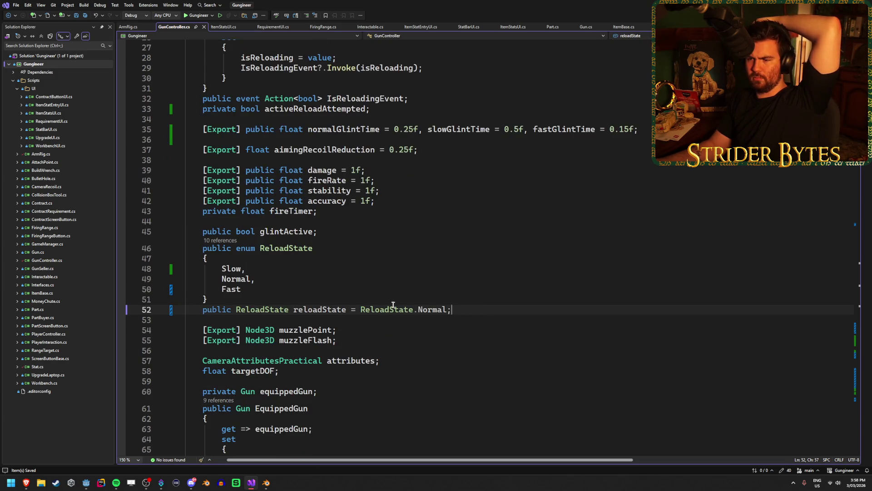
{"action": "left_click", "coordinate": [225, 243]}
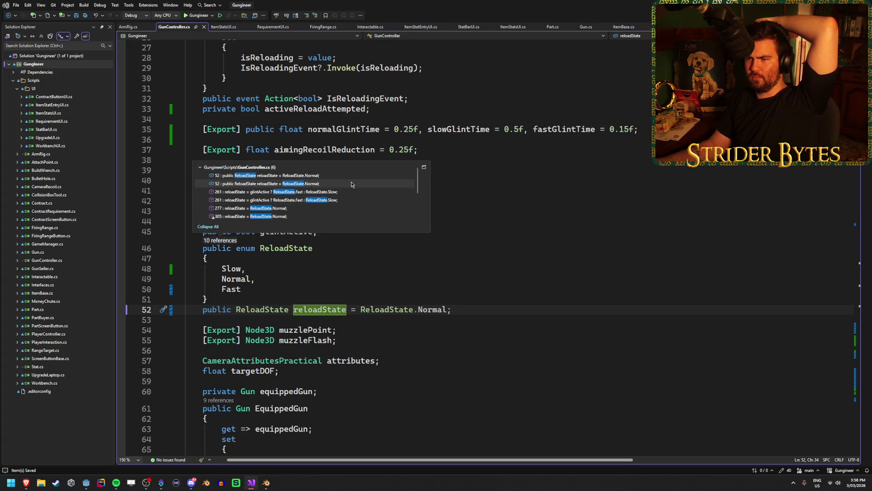
{"action": "mouse_move", "coordinate": [355, 177]}
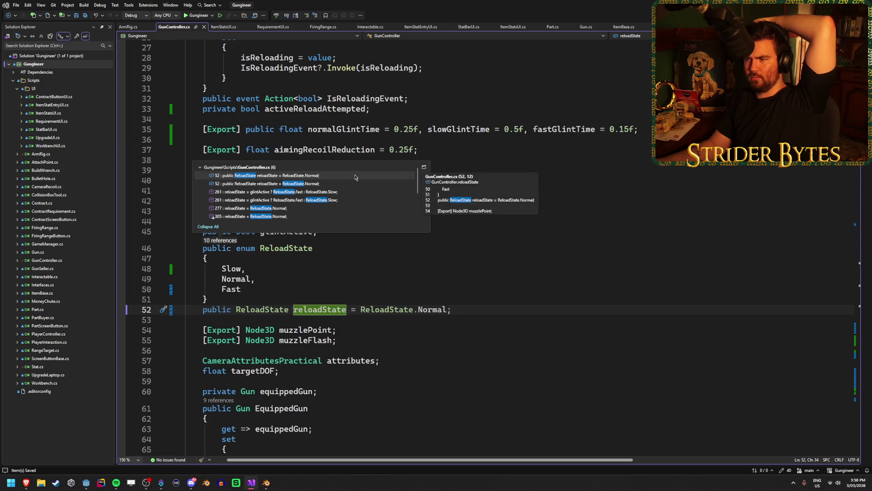
{"action": "left_click", "coordinate": [424, 167]}
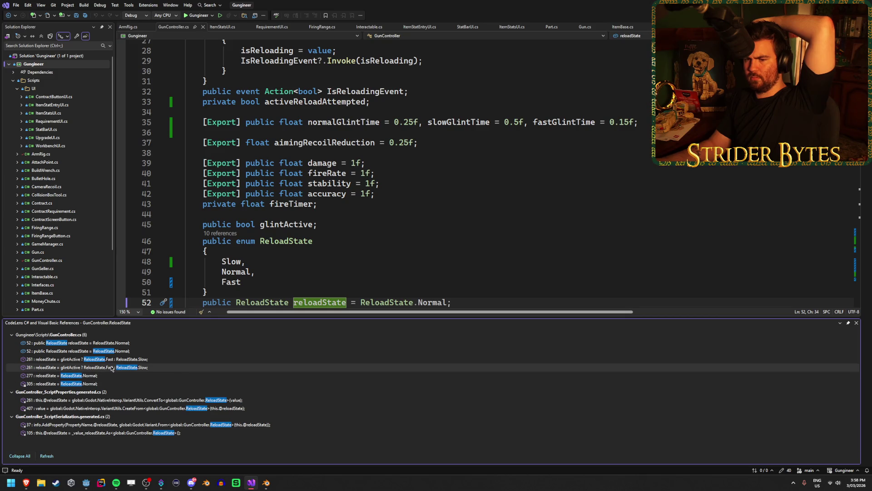
{"action": "double_click", "coordinate": [109, 384]}
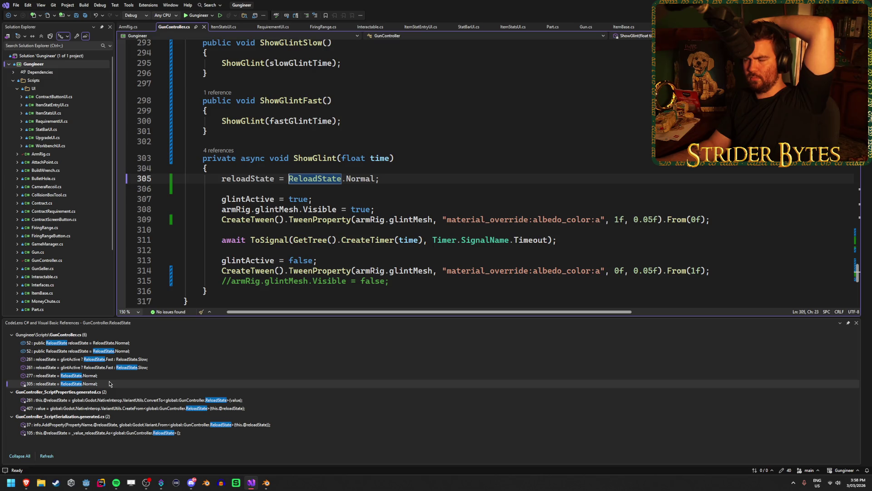
{"action": "key", "text": "shift+Escape"}
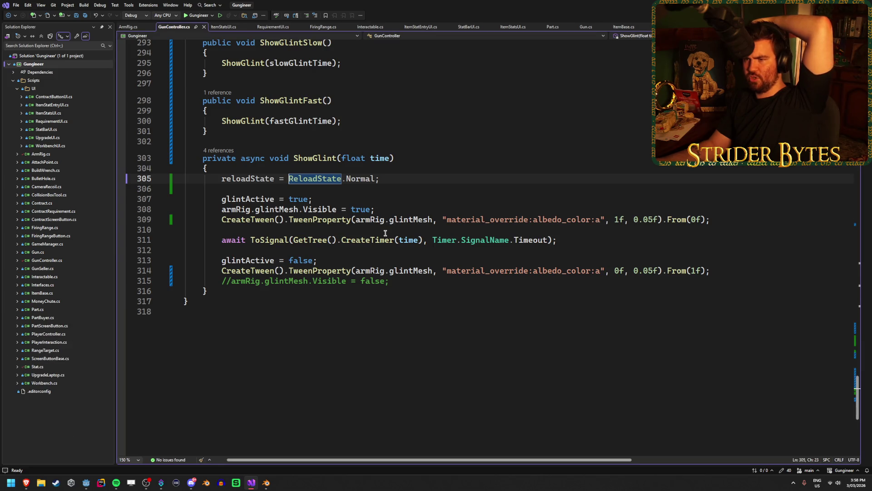
Step: Delete ShowGlint's reloadState = ReloadState.Normal line 305 and save GunController.cs
{"action": "left_click", "coordinate": [405, 177]}
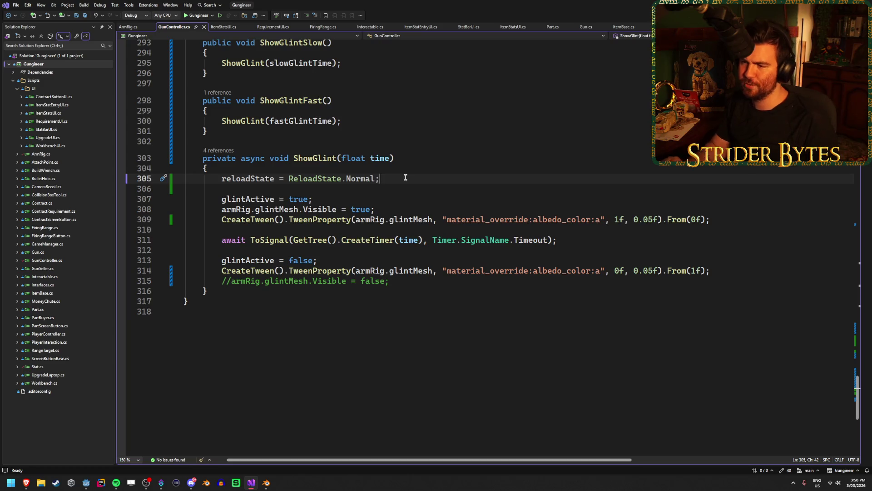
{"action": "key", "text": "ctrl+x"}
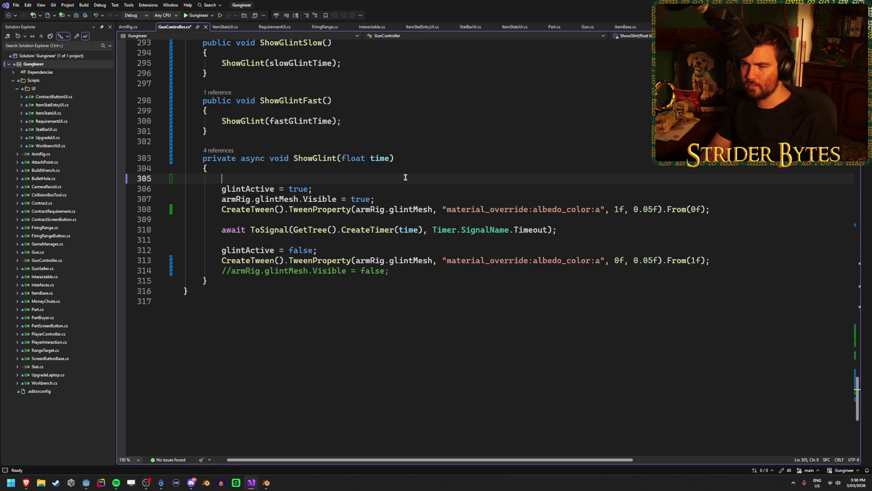
{"action": "key", "text": "BackSpace"}
{"action": "key", "text": "ctrl+s"}
{"action": "scroll", "coordinate": [478, 216], "scroll_direction": "up", "scroll_amount": 4}
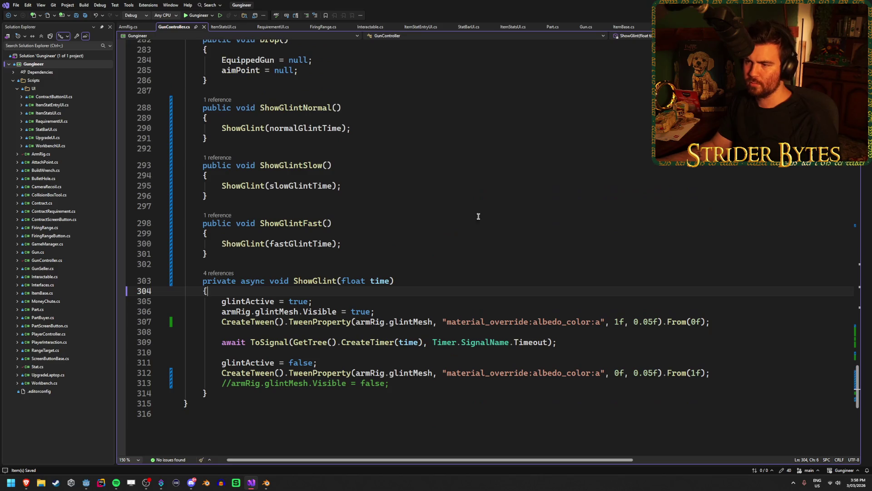
{"action": "key", "text": "alt+Tab"}
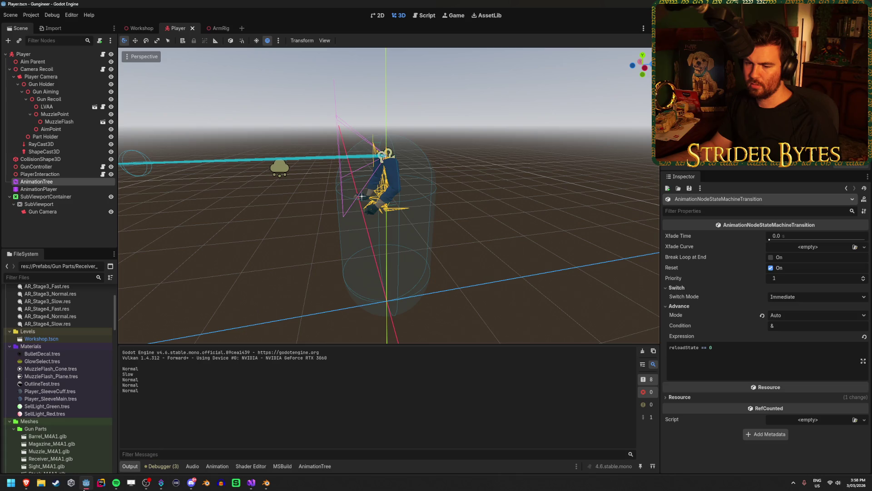
Step: Uncomment the reloadState reset on line 251 in ResetReloadState, then rebuild and run in Godot
{"action": "left_click", "coordinate": [251, 483]}
{"action": "scroll", "coordinate": [252, 323], "scroll_direction": "up", "scroll_amount": 15}
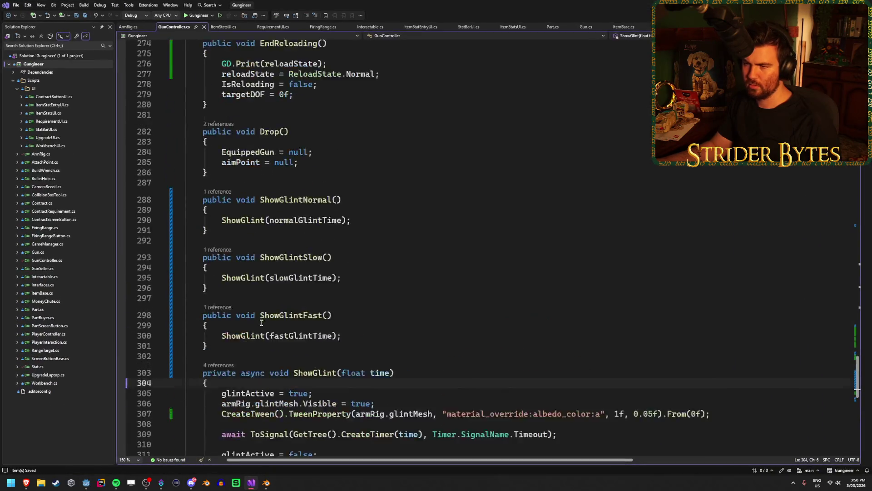
{"action": "left_click", "coordinate": [231, 255]}
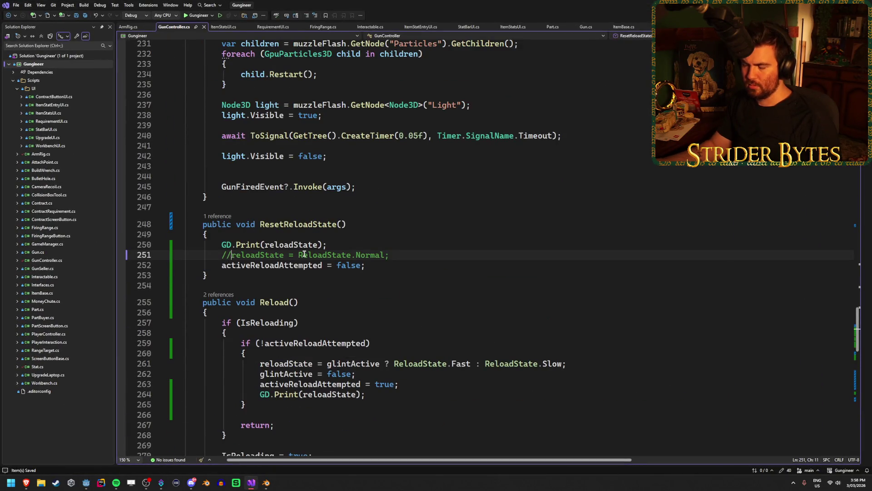
{"action": "key", "text": "BackSpace"}
{"action": "key", "text": "BackSpace"}
{"action": "scroll", "coordinate": [230, 261], "scroll_direction": "down", "scroll_amount": 6}
{"action": "key", "text": "alt+Tab"}
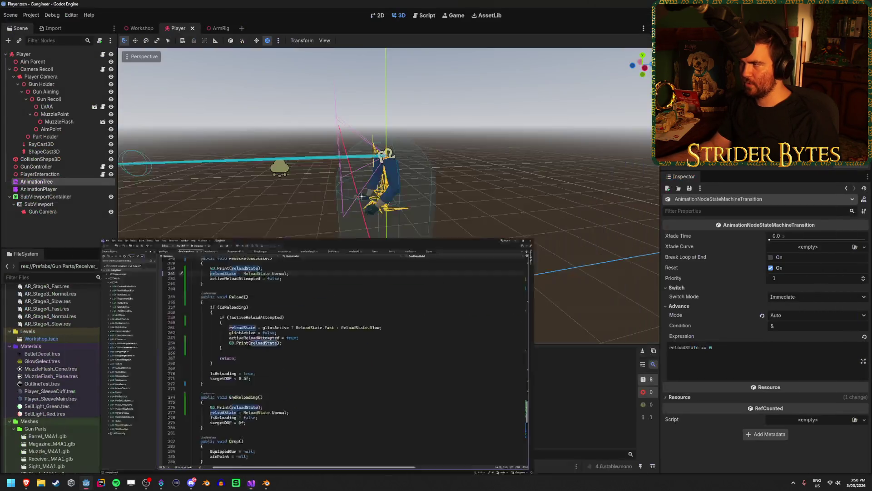
{"action": "key", "text": "F5"}
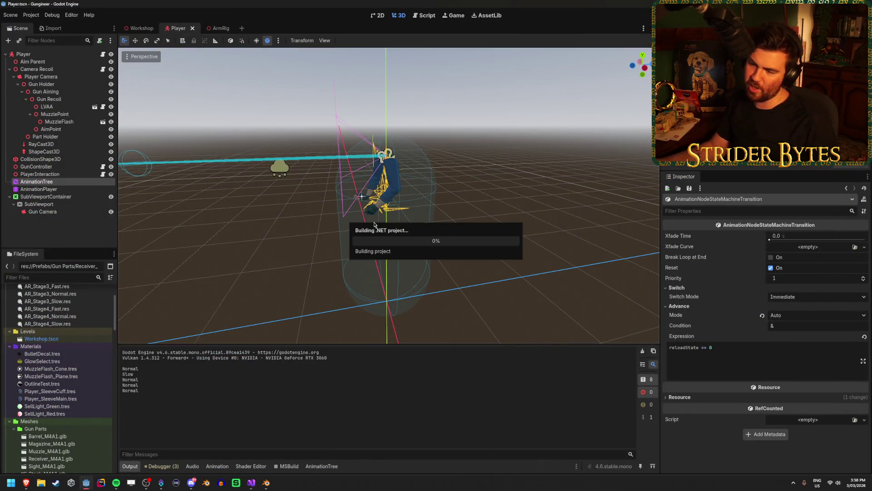